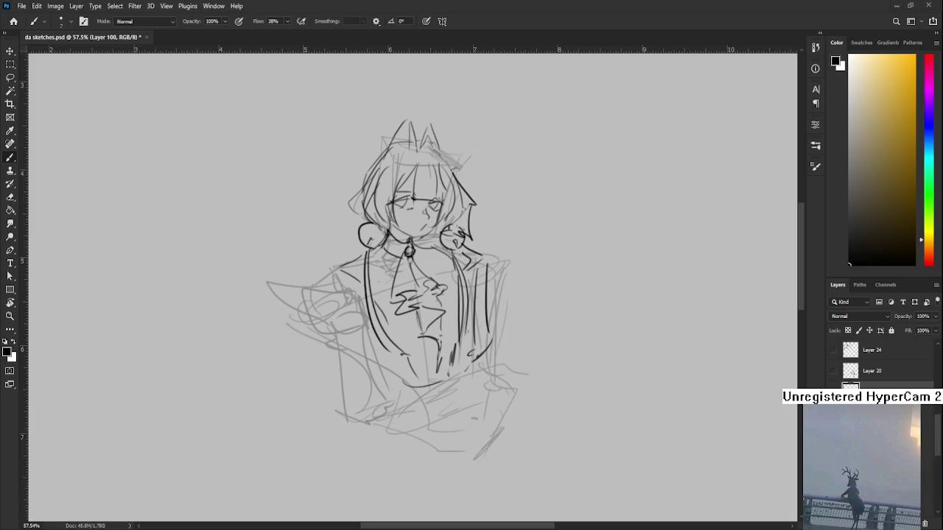
Ink the box's top and edge lines and a pointed peak at its corner, redoing bad strokes
drag(309, 287, 324, 328)
key(ctrl+z)
drag(309, 287, 324, 329)
mouse_move(309, 288)
mouse_down()
mouse_move(347, 290)
mouse_move(321, 329)
mouse_move(361, 323)
mouse_up()
key(ctrl+z)
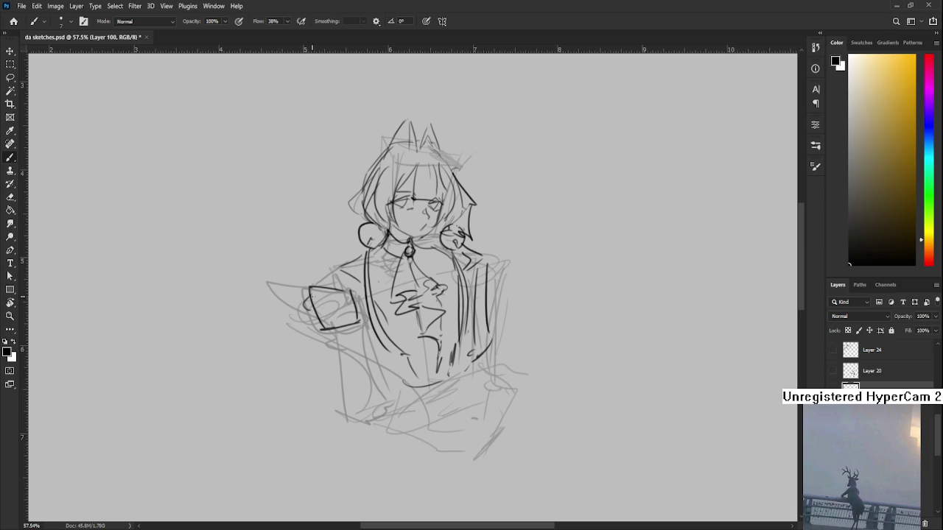
drag(303, 305, 319, 280)
mouse_move(319, 280)
mouse_down()
mouse_move(326, 293)
mouse_move(311, 303)
mouse_up()
Trim the corner stroke, add a short line above the box and redraw the strokes across the hand
key(e)
key(b)
mouse_move(305, 290)
mouse_down()
mouse_move(293, 277)
mouse_move(315, 285)
mouse_move(288, 263)
mouse_move(313, 289)
mouse_move(349, 263)
mouse_move(356, 281)
mouse_move(318, 290)
mouse_up()
key(ctrl+z)
key(ctrl+z)
key(ctrl+z)
click(288, 265)
scroll(315, 287, down, 2)
key(ctrl+z)
key(ctrl+z)
mouse_move(350, 264)
mouse_down()
mouse_move(361, 275)
mouse_move(347, 265)
mouse_move(328, 277)
mouse_up()
key(ctrl+z)
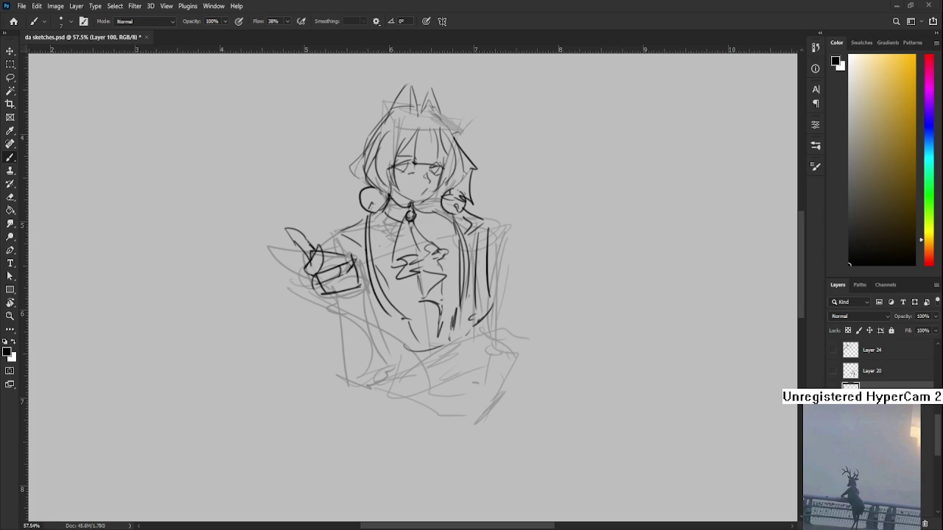
Add short dark lines on the hand and box and outline the fist's right side
drag(315, 252, 309, 292)
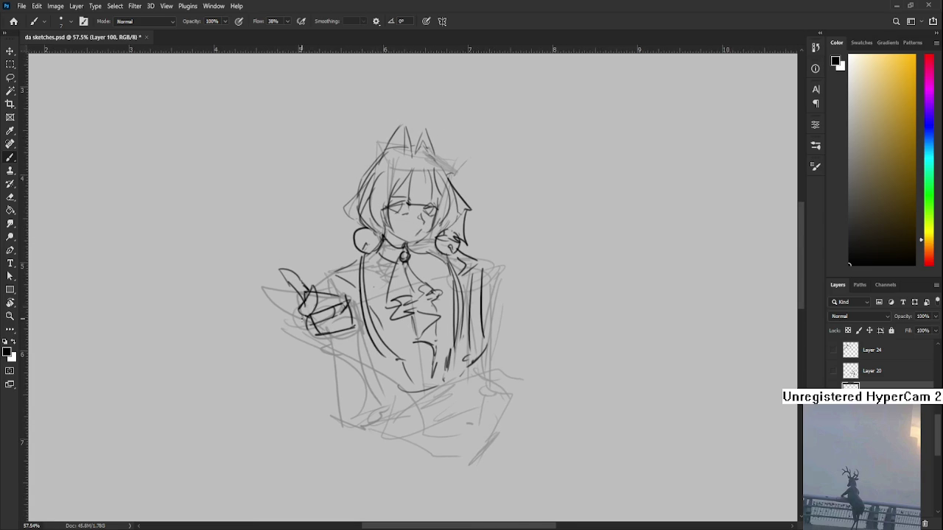
mouse_move(310, 335)
mouse_down()
mouse_move(336, 324)
mouse_move(335, 336)
mouse_move(349, 314)
mouse_move(349, 326)
mouse_move(343, 318)
mouse_up()
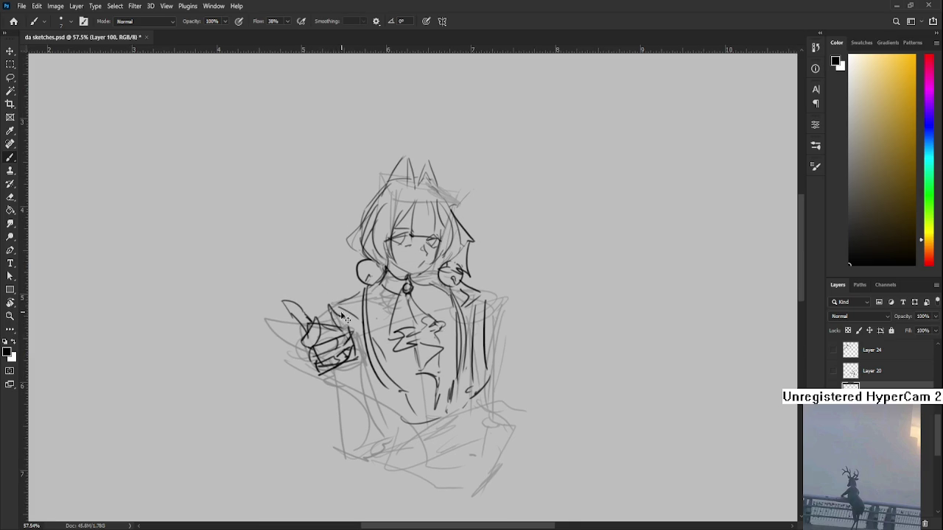
drag(343, 315, 352, 327)
mouse_move(343, 315)
mouse_down()
mouse_move(359, 349)
mouse_move(352, 364)
mouse_move(329, 331)
mouse_move(338, 299)
mouse_up()
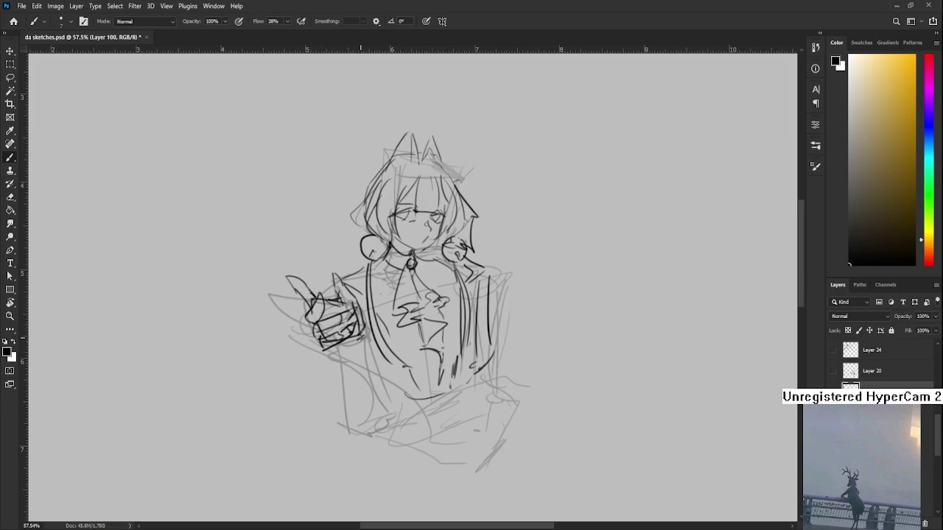
mouse_move(354, 356)
mouse_down()
mouse_move(345, 314)
mouse_move(329, 346)
mouse_move(356, 369)
mouse_up()
key(ctrl+z)
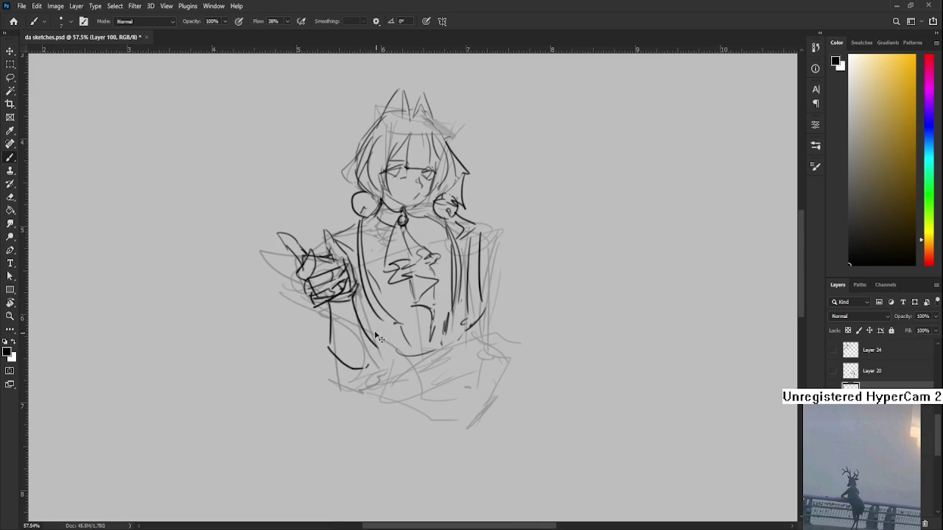
key(ctrl+z)
Draw the hooked strokes below the hand and a curve running down-right from it
key(ctrl+z)
drag(327, 311, 322, 345)
key(ctrl+z)
key(ctrl+z)
mouse_move(330, 301)
mouse_down()
mouse_move(309, 319)
mouse_move(322, 343)
mouse_move(352, 325)
mouse_up()
drag(340, 326, 337, 297)
drag(346, 331, 372, 308)
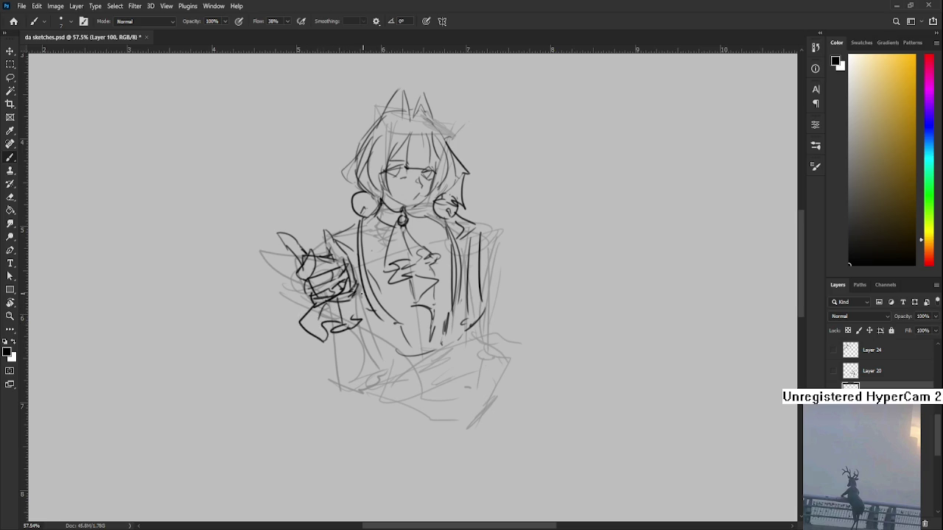
drag(309, 287, 312, 308)
drag(357, 262, 351, 245)
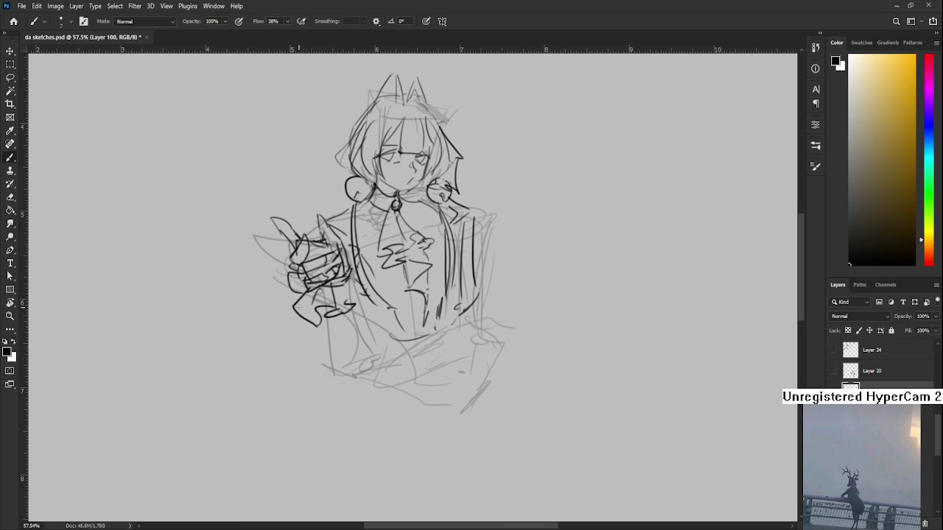
drag(292, 311, 358, 365)
Ink the jacket's left edge down the figure's lower left side
drag(380, 302, 338, 321)
mouse_move(315, 283)
mouse_down()
mouse_move(344, 370)
mouse_move(314, 383)
mouse_up()
drag(299, 309, 315, 374)
mouse_move(341, 328)
mouse_down()
mouse_move(344, 367)
mouse_move(390, 361)
mouse_up()
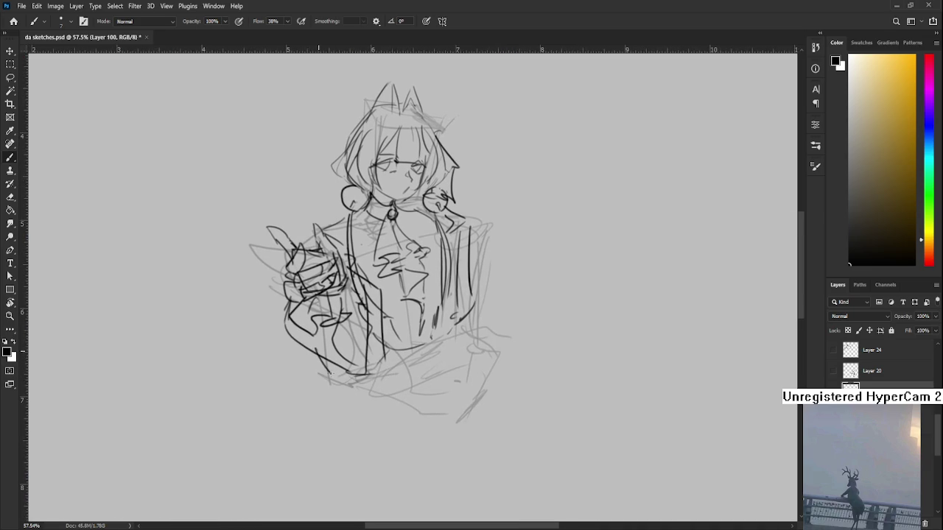
Ink the lower torso belt line, the coat's centre line and its right-side folds
mouse_move(414, 343)
mouse_down()
mouse_move(369, 397)
mouse_move(395, 385)
mouse_move(344, 415)
mouse_move(418, 383)
mouse_move(417, 372)
mouse_up()
drag(416, 374, 390, 403)
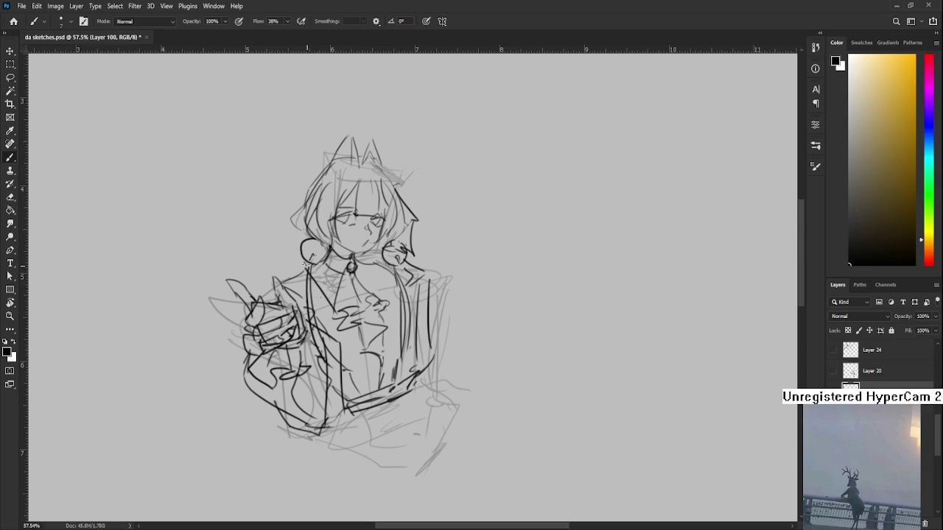
drag(343, 335, 356, 405)
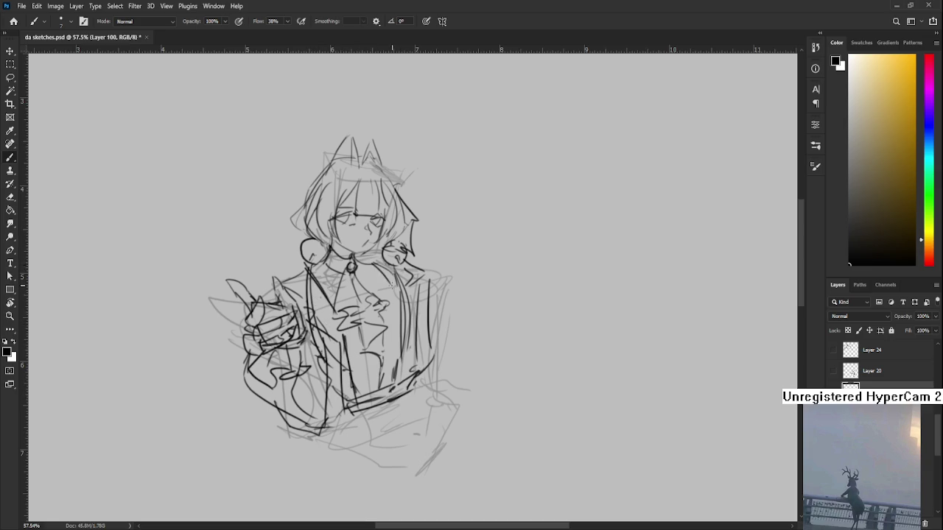
drag(391, 290, 397, 374)
drag(412, 307, 435, 377)
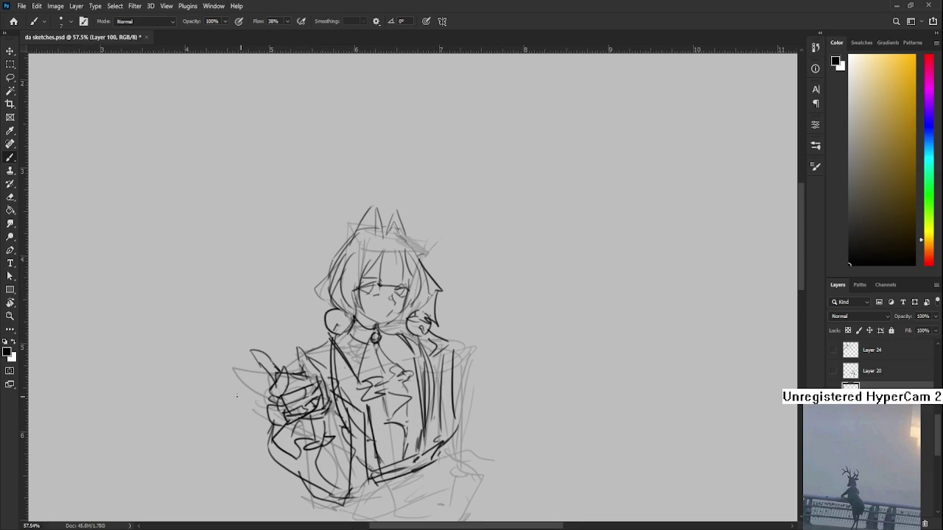
Zoom in and ink the head's upper-left edge, the left hair strands and strokes beside the eye
scroll(334, 260, down, 2)
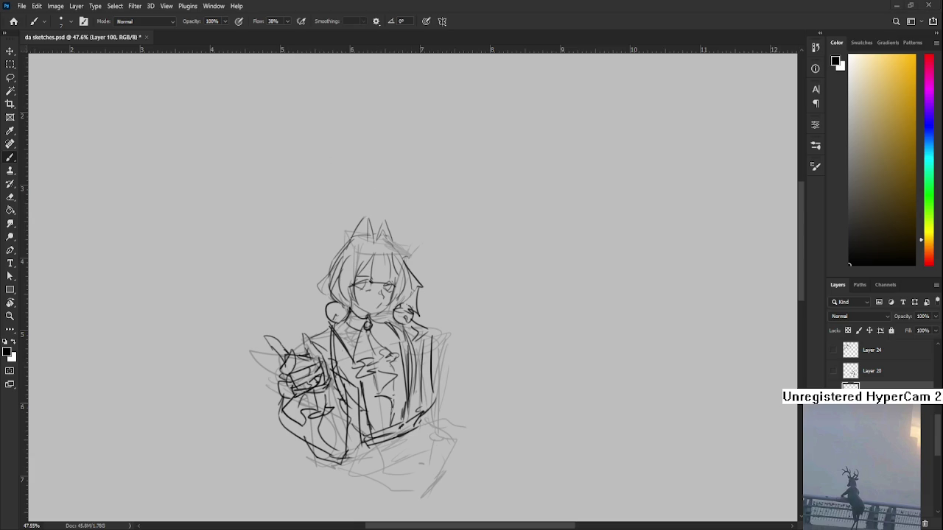
scroll(346, 57, up, 1)
scroll(346, 57, up, 1)
scroll(346, 58, up, 1)
scroll(349, 58, up, 1)
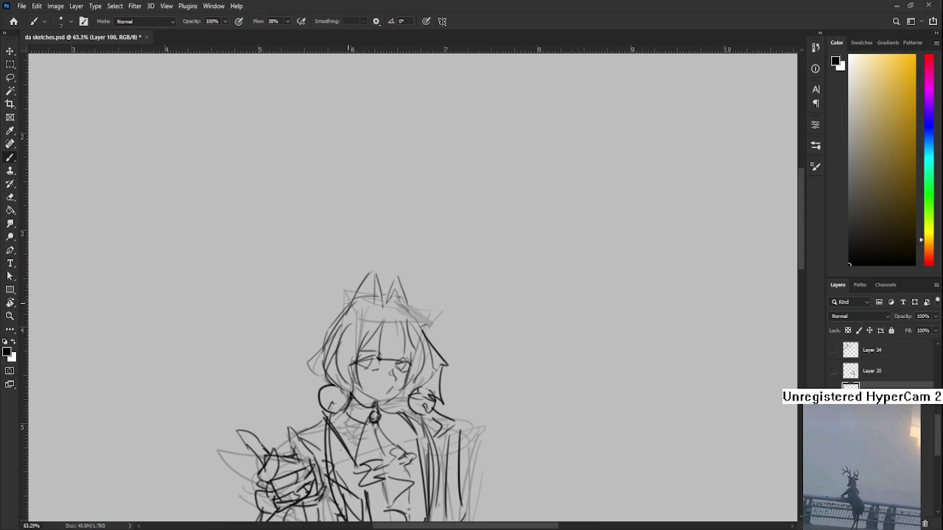
drag(354, 299, 328, 317)
drag(335, 309, 309, 366)
key(ctrl+z)
mouse_move(340, 309)
mouse_down()
mouse_move(346, 383)
mouse_move(330, 384)
mouse_up()
key(ctrl+z)
mouse_move(373, 358)
mouse_down()
mouse_move(366, 266)
mouse_move(424, 302)
mouse_move(421, 310)
mouse_up()
mouse_move(320, 309)
mouse_down()
mouse_move(333, 338)
mouse_move(334, 284)
mouse_up()
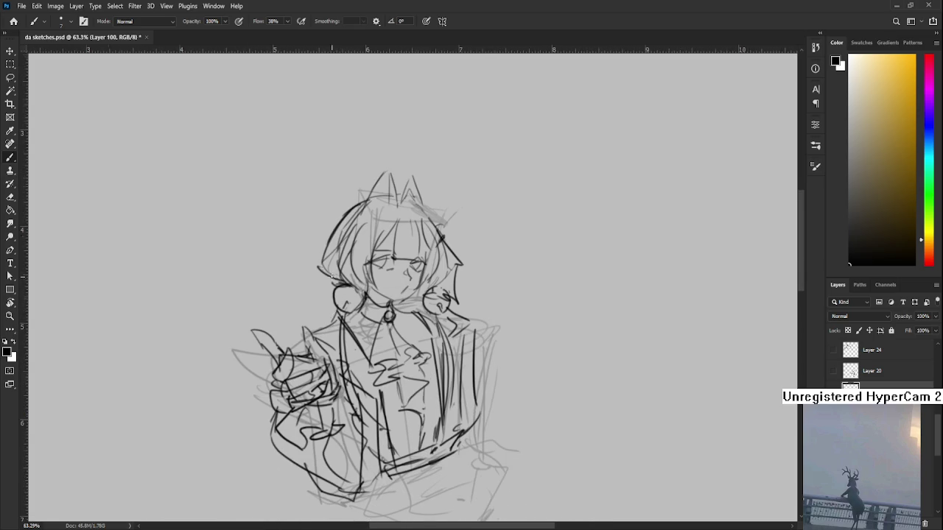
Zoom out and draw nested sweeping curves looping down-left of the figure
scroll(332, 279, down, 3)
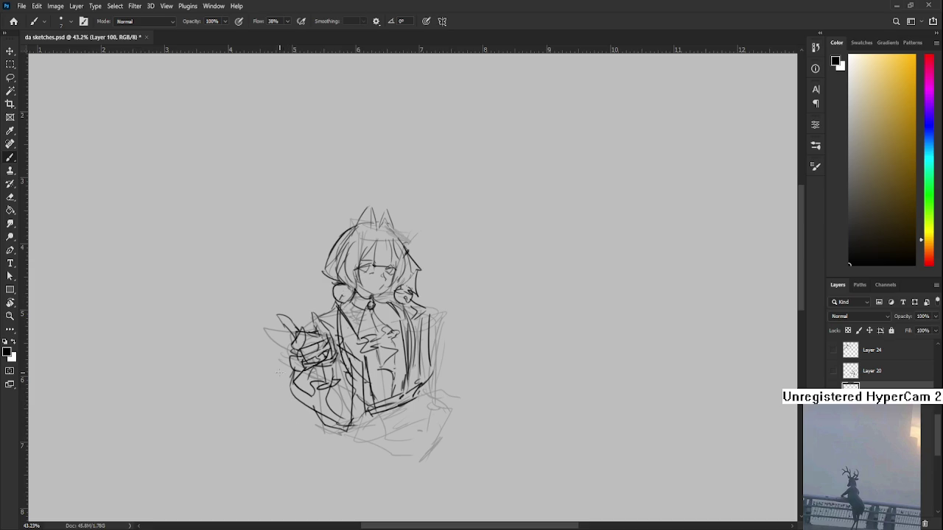
drag(283, 372, 277, 454)
drag(292, 370, 310, 409)
drag(282, 376, 333, 417)
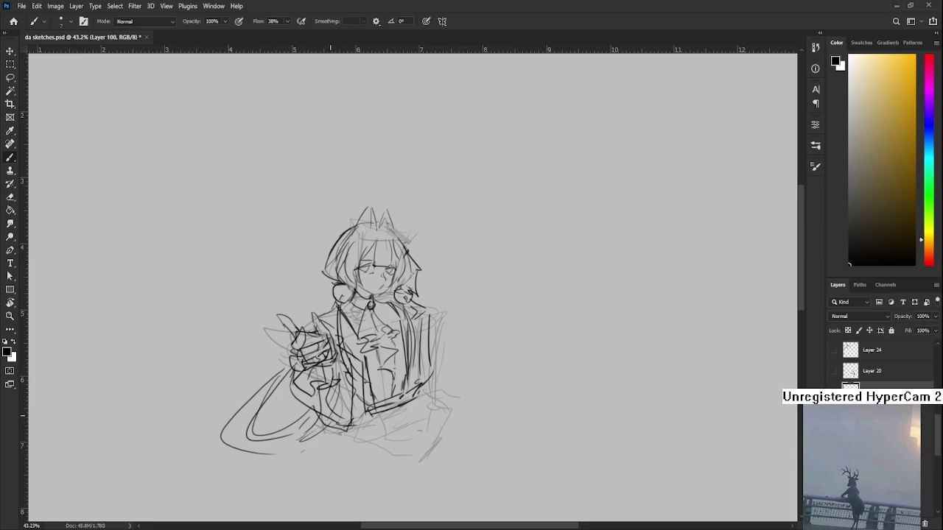
drag(391, 416, 310, 435)
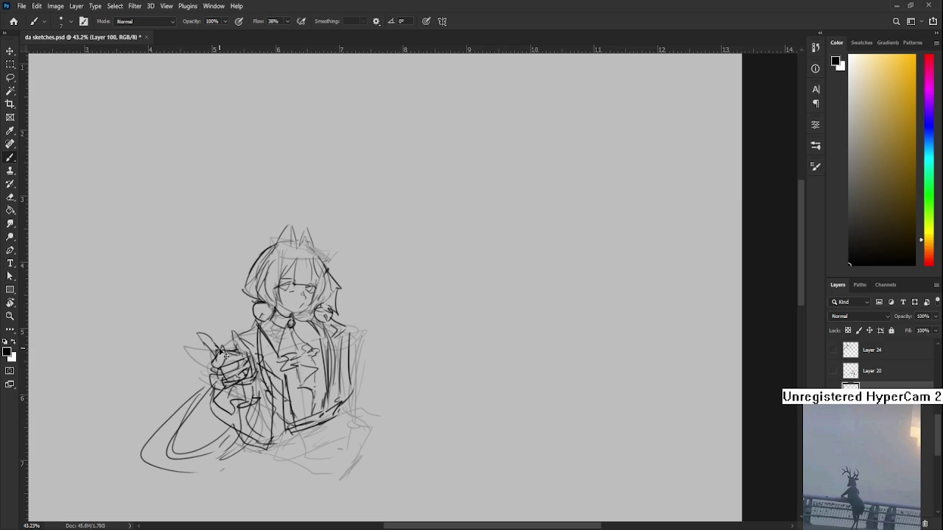
Draw a diagonal line from the raised hand, retrying several curves below it
drag(219, 349, 167, 381)
key(ctrl+z)
drag(176, 388, 214, 350)
drag(203, 441, 173, 384)
key(ctrl+z)
mouse_move(218, 442)
mouse_down()
mouse_move(183, 379)
mouse_move(219, 450)
mouse_up()
key(ctrl+z)
key(ctrl+z)
drag(184, 400, 231, 456)
key(ctrl+z)
mouse_move(199, 380)
mouse_down()
mouse_move(214, 464)
mouse_move(211, 455)
mouse_up()
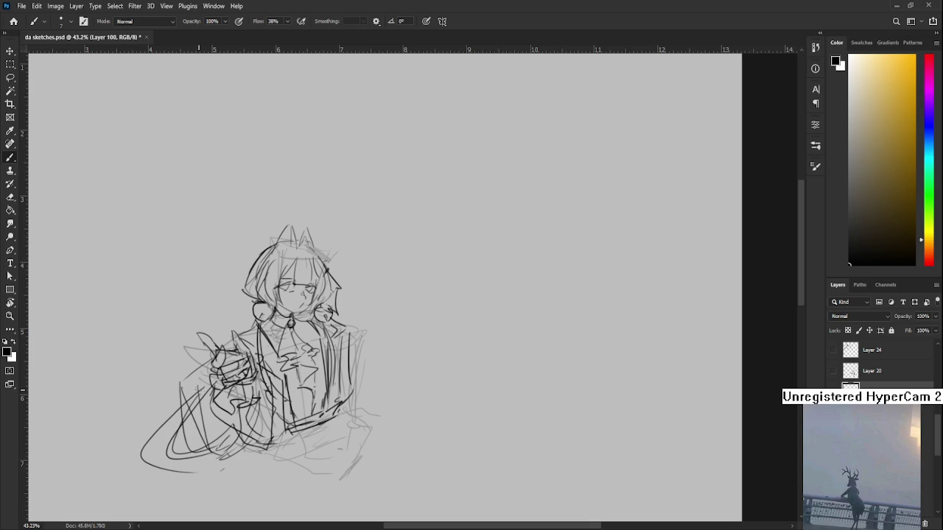
key(ctrl+z)
key(ctrl+z)
key(ctrl+z)
Sweep nested lines down-left and below the raised hand to join the trailing curves
key(ctrl+z)
mouse_move(187, 376)
mouse_down()
mouse_move(171, 450)
mouse_move(223, 438)
mouse_up()
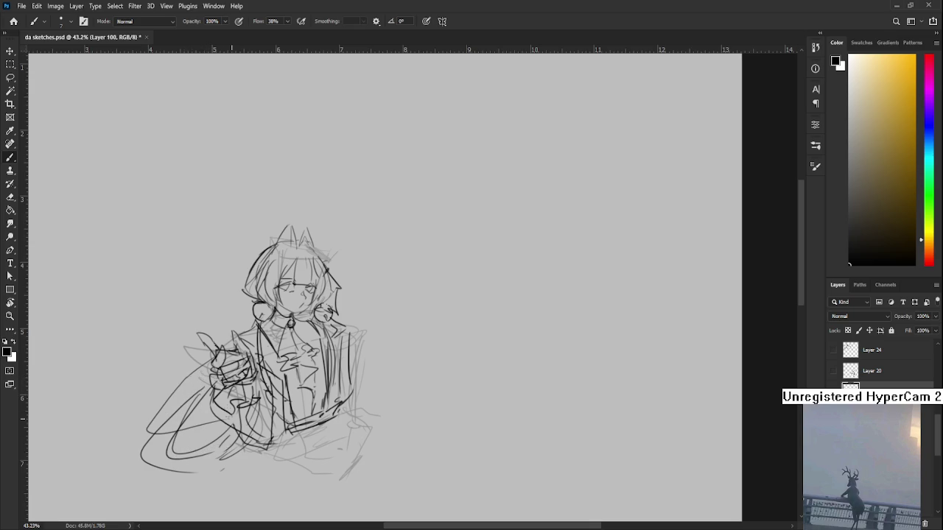
mouse_move(193, 373)
mouse_down()
mouse_move(181, 433)
mouse_move(221, 424)
mouse_move(208, 430)
mouse_move(177, 414)
mouse_up()
key(ctrl+z)
key(ctrl+z)
key(ctrl+z)
drag(189, 377, 212, 417)
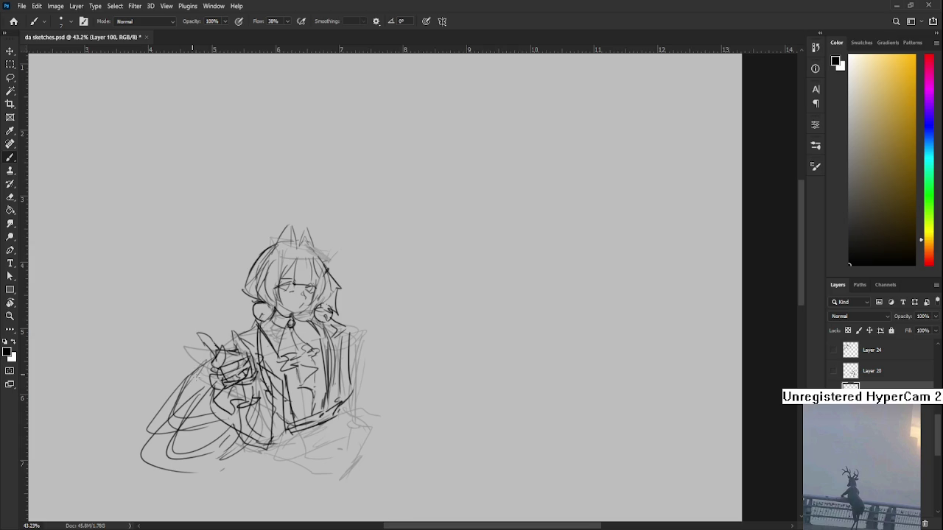
key(ctrl+z)
key(ctrl+z)
key(ctrl+z)
mouse_move(212, 368)
mouse_down()
mouse_move(151, 387)
mouse_move(198, 431)
mouse_up()
key(ctrl+z)
key(ctrl+z)
mouse_move(204, 371)
mouse_down()
mouse_move(162, 397)
mouse_move(174, 429)
mouse_move(218, 442)
mouse_up()
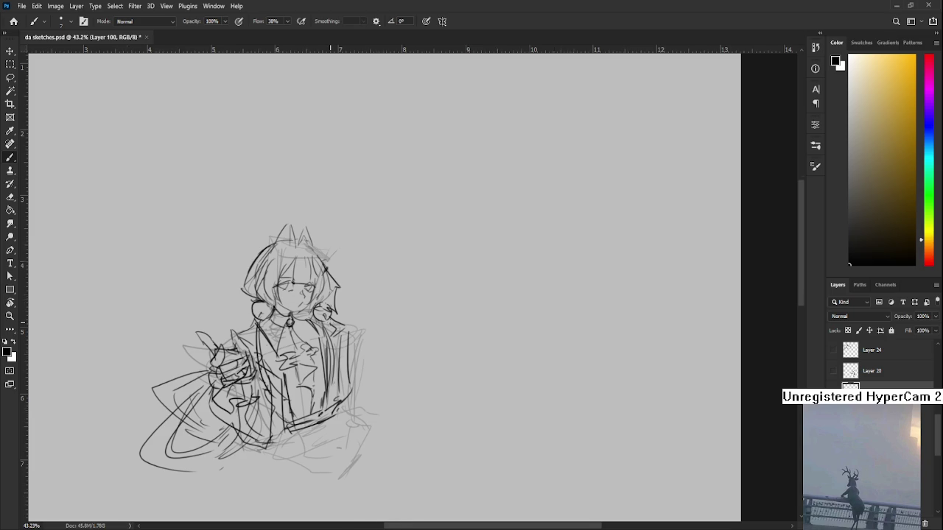
Add a faint stroke across the lower torso, then zoom back out
scroll(324, 354, down, 3)
scroll(324, 355, up, 2)
scroll(324, 355, up, 1)
drag(324, 355, 344, 323)
drag(297, 360, 346, 349)
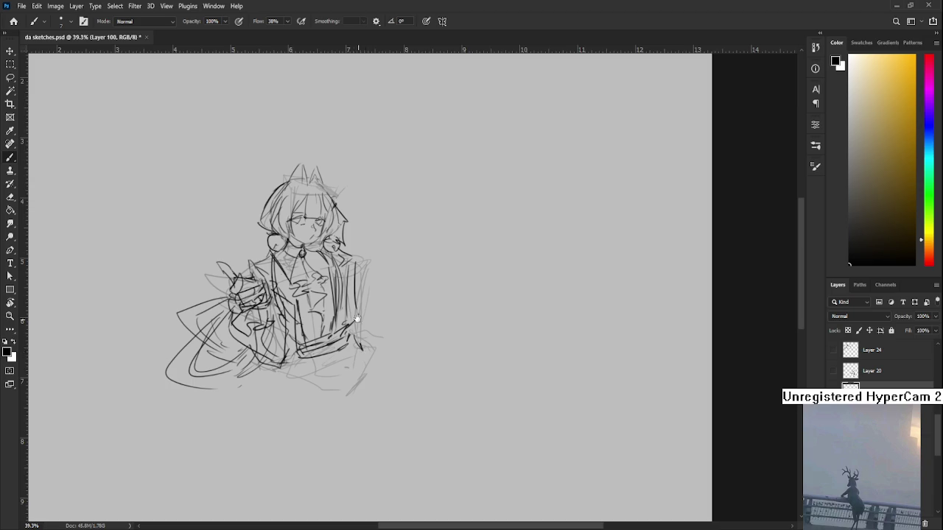
drag(357, 316, 440, 405)
scroll(442, 302, down, 1)
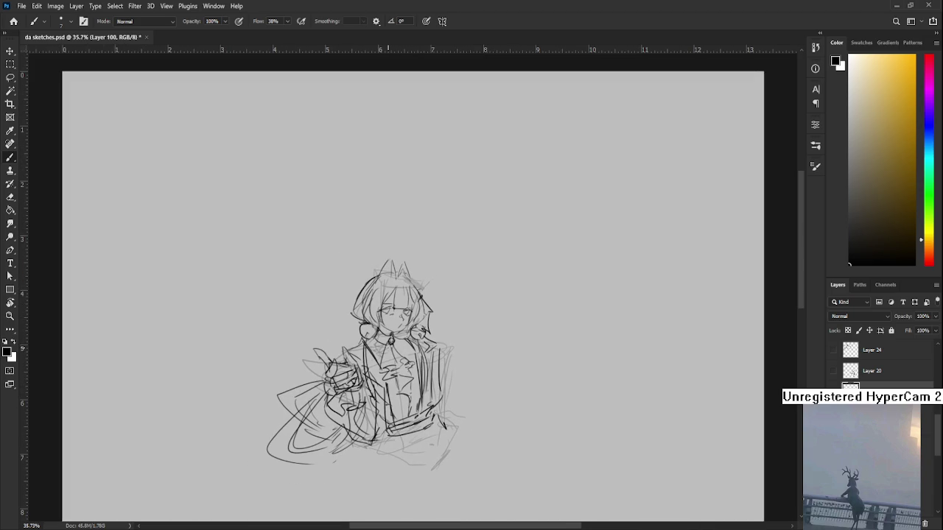
scroll(392, 354, down, 1)
scroll(391, 331, down, 1)
scroll(384, 293, down, 1)
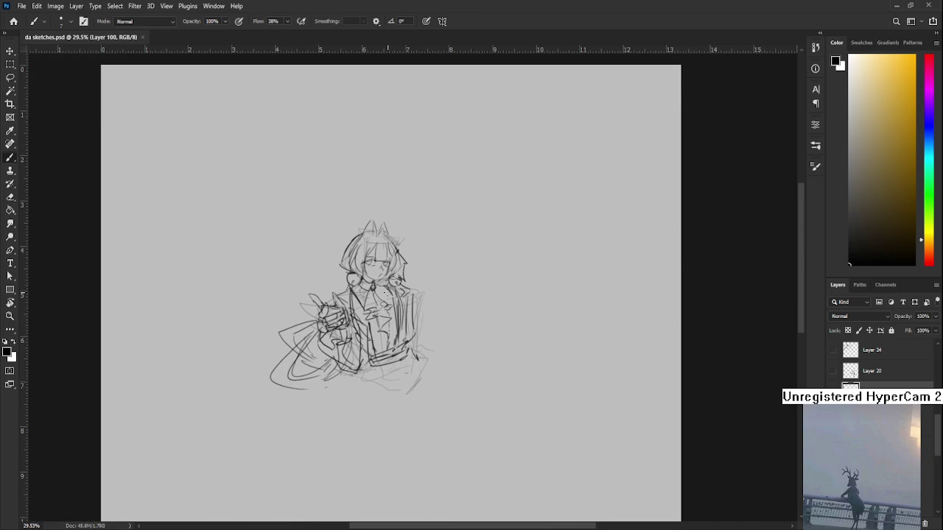
Lighten the sketch with a huge eraser, centre the girl's head and shrink the eraser
key(e)
key(bracketright)
key(bracketright)
key(bracketright)
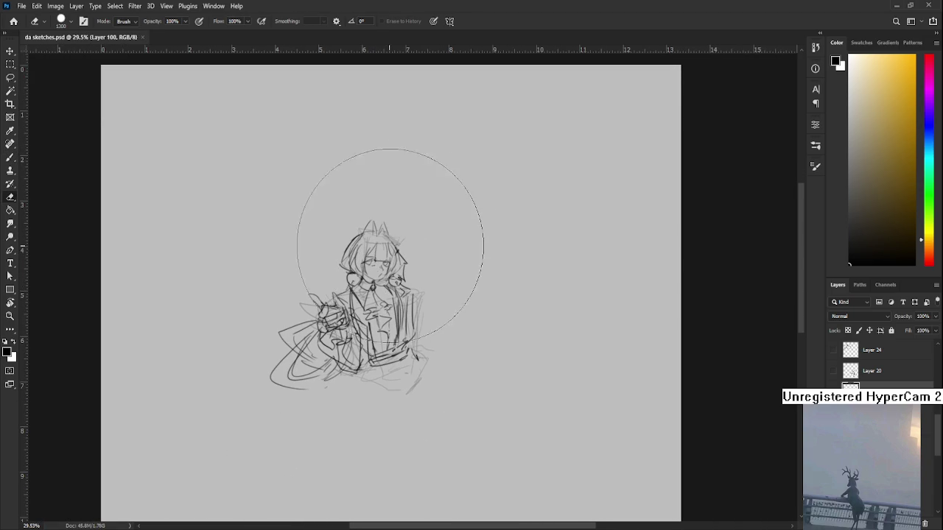
drag(389, 217, 418, 301)
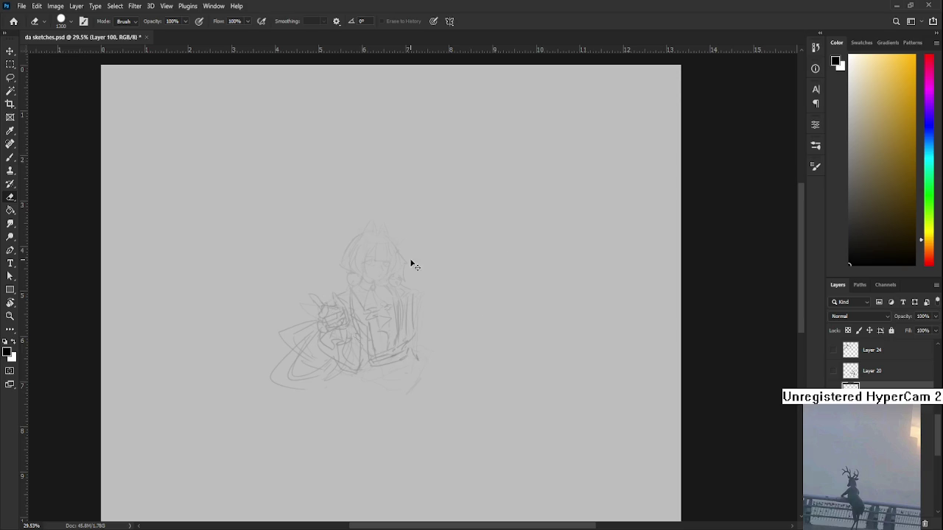
scroll(405, 258, up, 3)
scroll(377, 297, up, 5)
drag(358, 288, 447, 369)
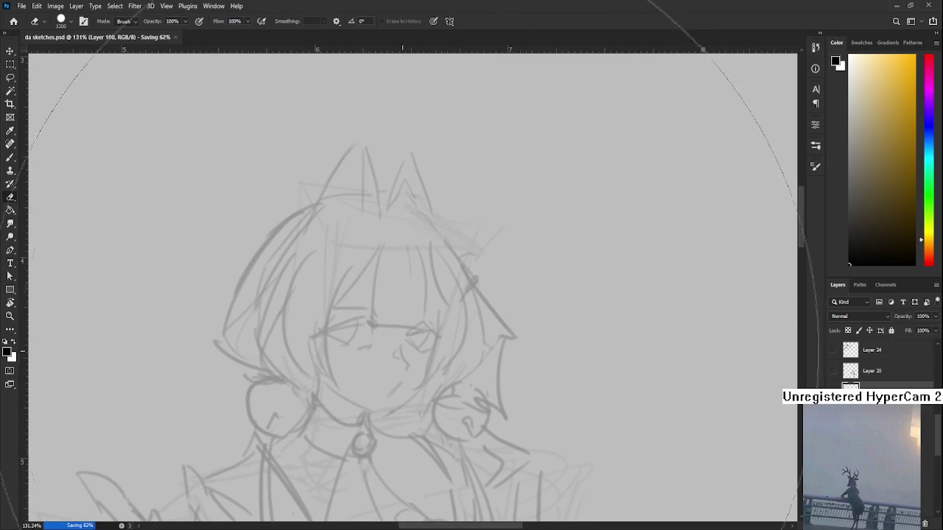
key(bracketleft)
key(bracketleft)
key(bracketleft)
key(bracketleft)
key(bracketleft)
key(bracketleft)
key(bracketleft)
key(bracketleft)
key(bracketleft)
key(bracketleft)
key(bracketleft)
key(bracketleft)
key(bracketleft)
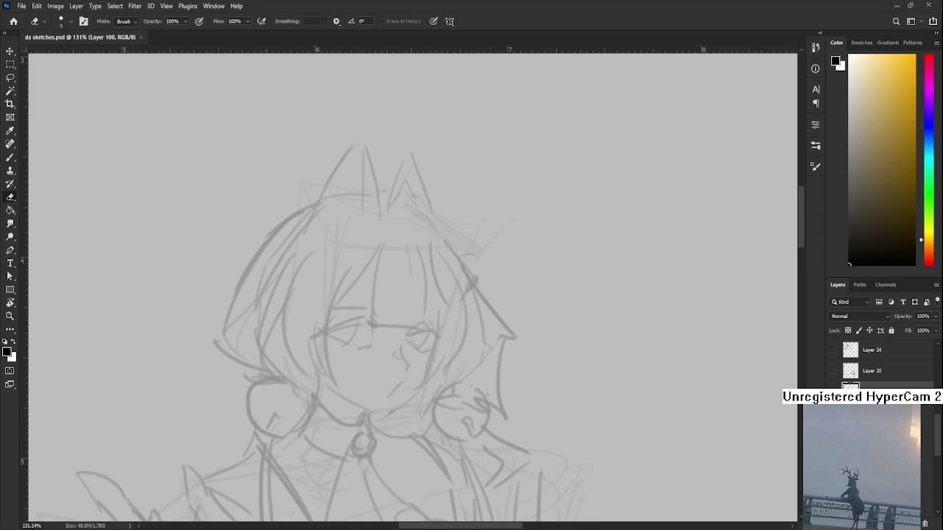
Zoom in closer and try a first brush line over the left eye, undoing it
scroll(351, 309, up, 2)
key(b)
mouse_move(335, 281)
mouse_down()
mouse_move(396, 267)
mouse_move(334, 280)
mouse_move(396, 268)
mouse_move(319, 269)
mouse_up()
key(ctrl+z)
key(ctrl+z)
key(ctrl+z)
key(ctrl+z)
key(ctrl+z)
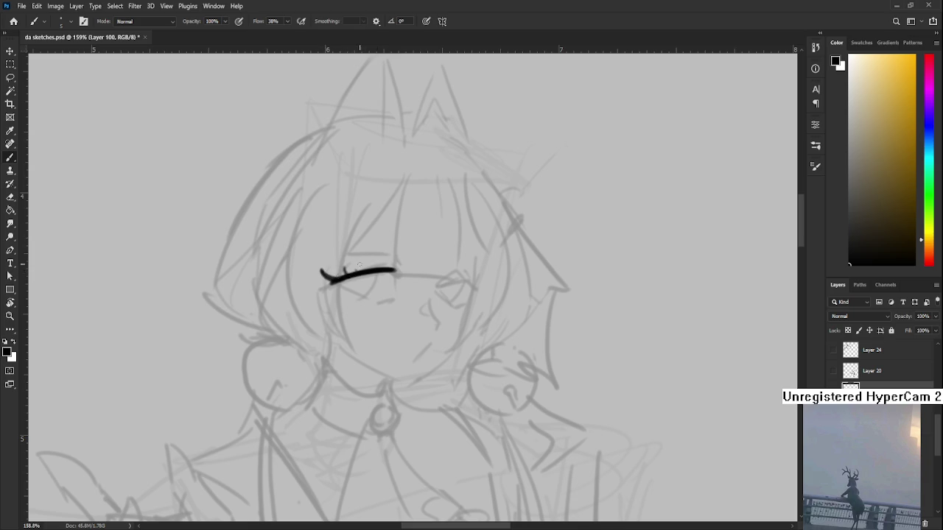
Ink the left eye's upper lash line and lower lash strokes beneath it
mouse_move(343, 267)
mouse_down()
mouse_move(389, 265)
mouse_move(333, 262)
mouse_up()
scroll(387, 265, down, 1)
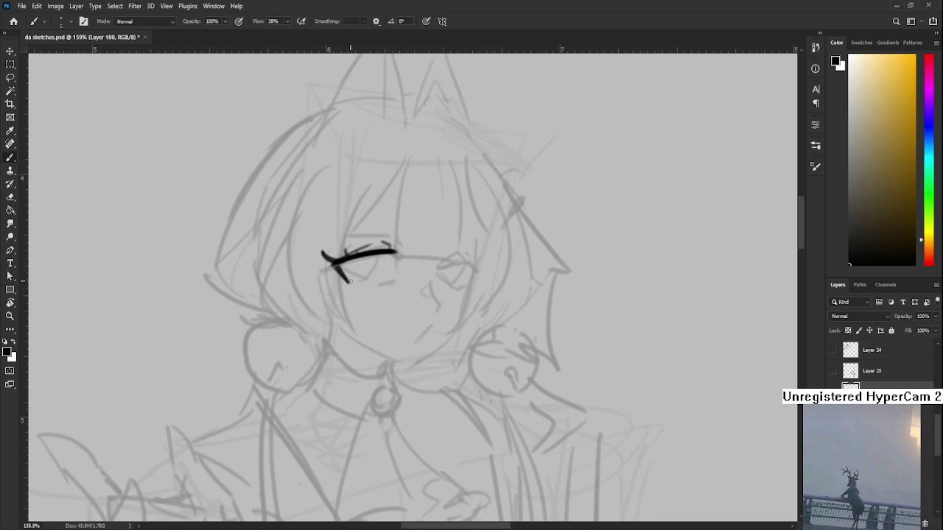
key(e)
key(b)
drag(346, 282, 370, 286)
mouse_move(375, 286)
mouse_down()
mouse_move(393, 280)
mouse_move(398, 255)
mouse_move(414, 252)
mouse_move(364, 284)
mouse_move(371, 258)
mouse_up()
key(ctrl+z)
Outline the iris's left edge and ink the lower eyelid line
key(ctrl+z)
key(ctrl+z)
key(ctrl+z)
drag(355, 261, 351, 288)
key(ctrl+z)
drag(353, 263, 352, 288)
drag(393, 224, 398, 228)
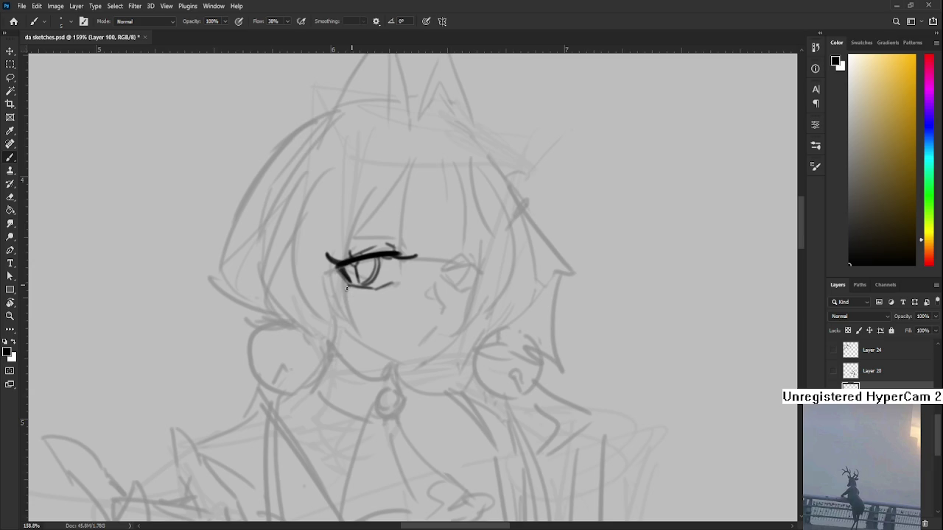
drag(349, 284, 395, 287)
drag(349, 288, 386, 295)
key(ctrl+z)
Rotate the canvas view to about -35 degrees for an easier stroke angle
scroll(396, 283, up, 1)
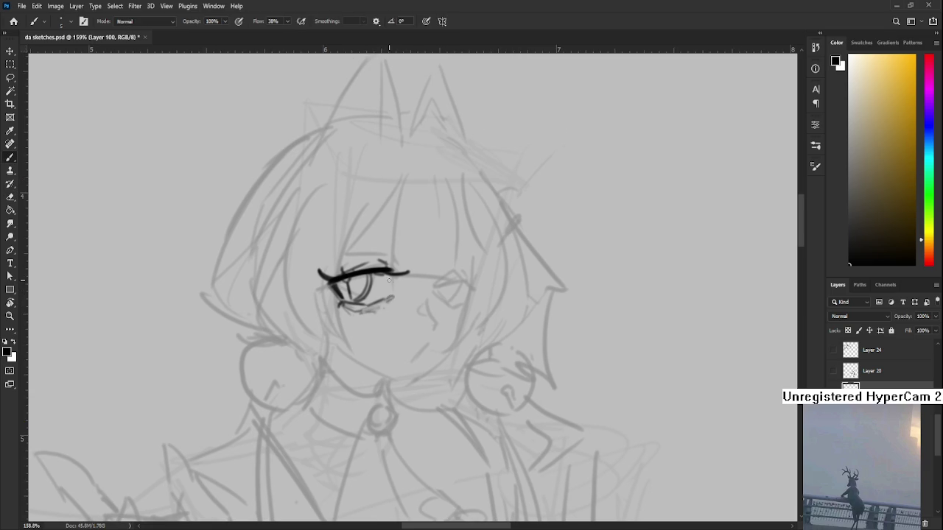
scroll(391, 280, down, 1)
scroll(421, 246, down, 2)
scroll(422, 234, up, 2)
key(r)
mouse_move(422, 234)
mouse_down()
mouse_move(366, 265)
mouse_move(346, 352)
mouse_up()
key(b)
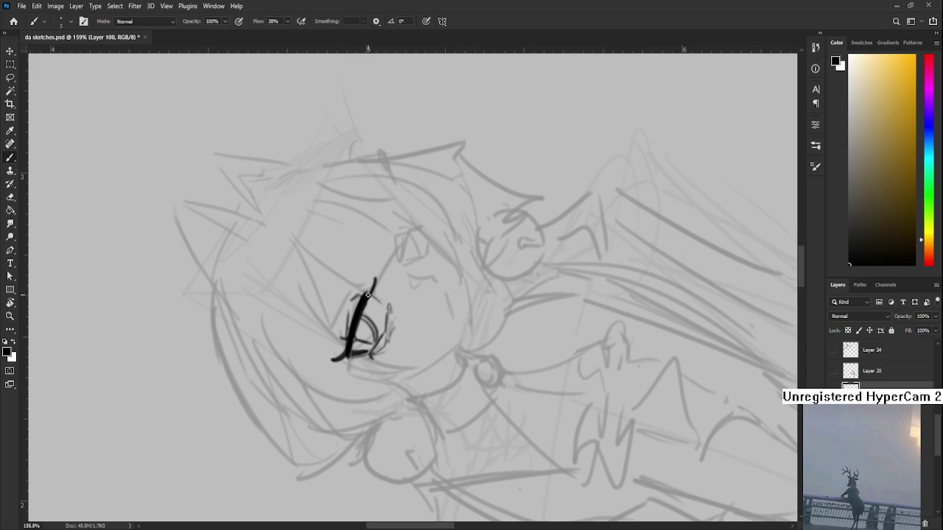
key(r)
drag(378, 271, 327, 300)
key(b)
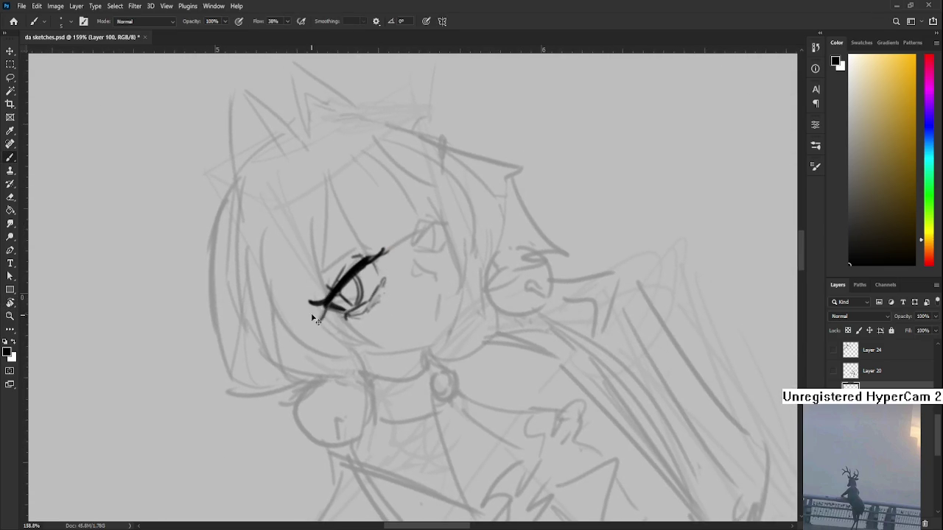
key(e)
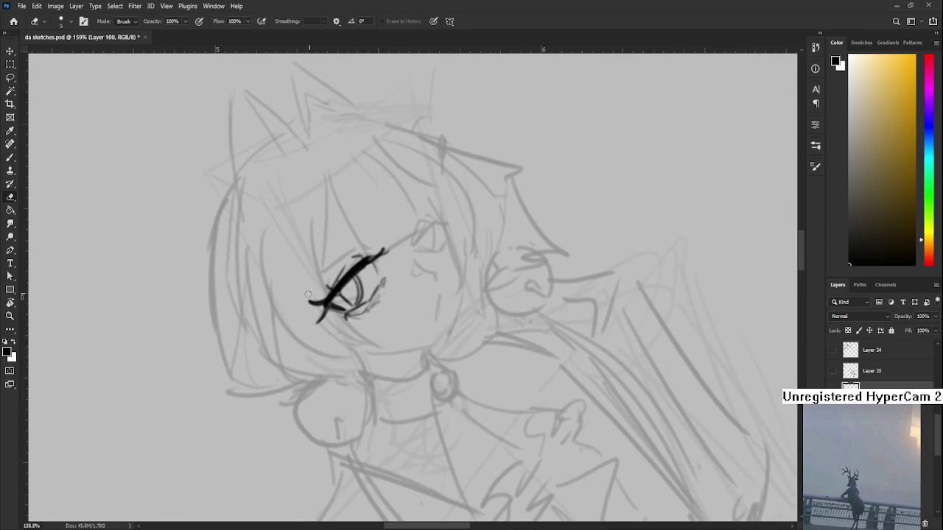
key(r)
mouse_move(343, 287)
mouse_down()
mouse_move(368, 330)
mouse_move(435, 366)
mouse_up()
Zoom out to check the eye, zoom back in and add a short upper eyelid lash stroke
scroll(368, 329, down, 2)
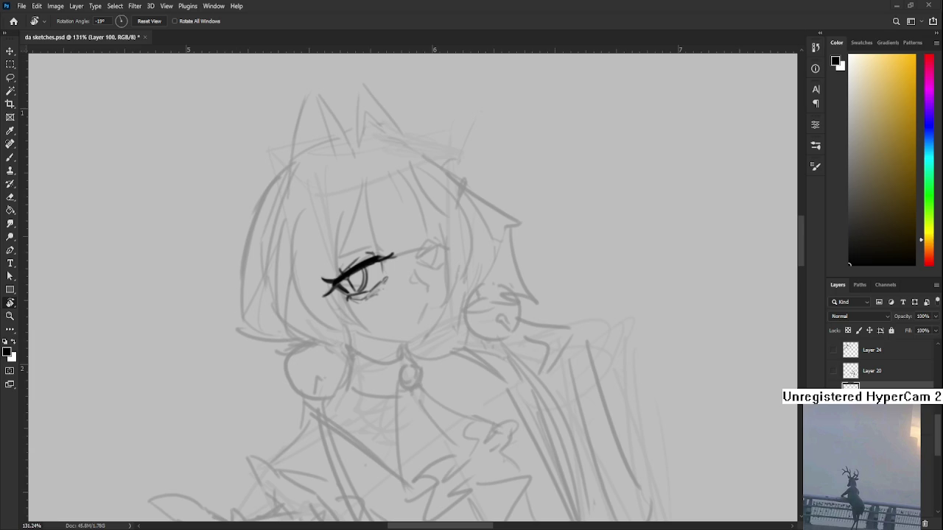
scroll(499, 350, down, 2)
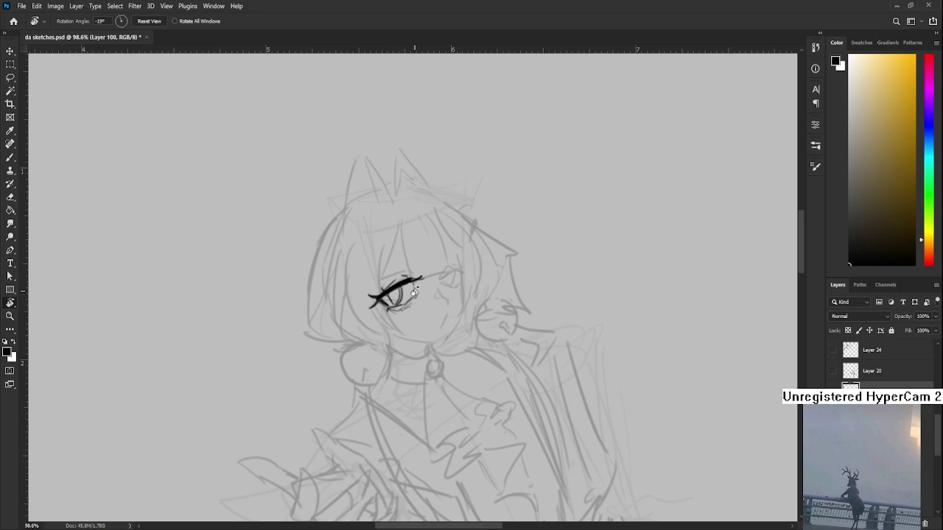
scroll(414, 292, up, 2)
scroll(397, 289, up, 2)
key(b)
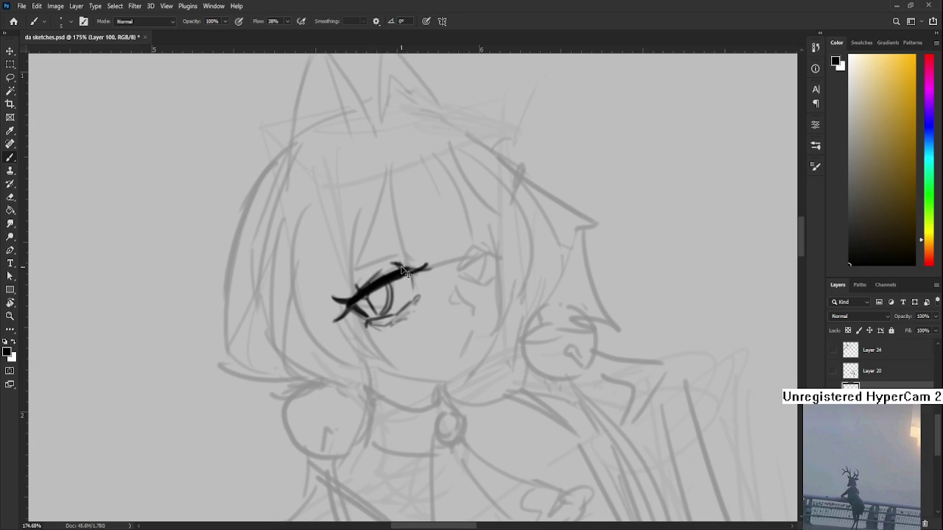
drag(395, 264, 457, 292)
Rotate the canvas back to about -18 degrees and thicken the upper lash line
key(r)
key(e)
key(r)
drag(374, 294, 405, 257)
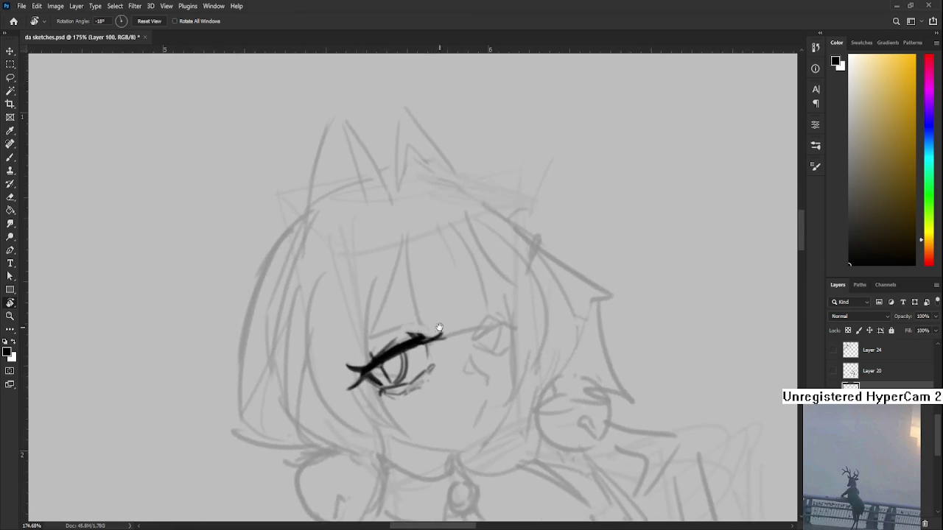
key(b)
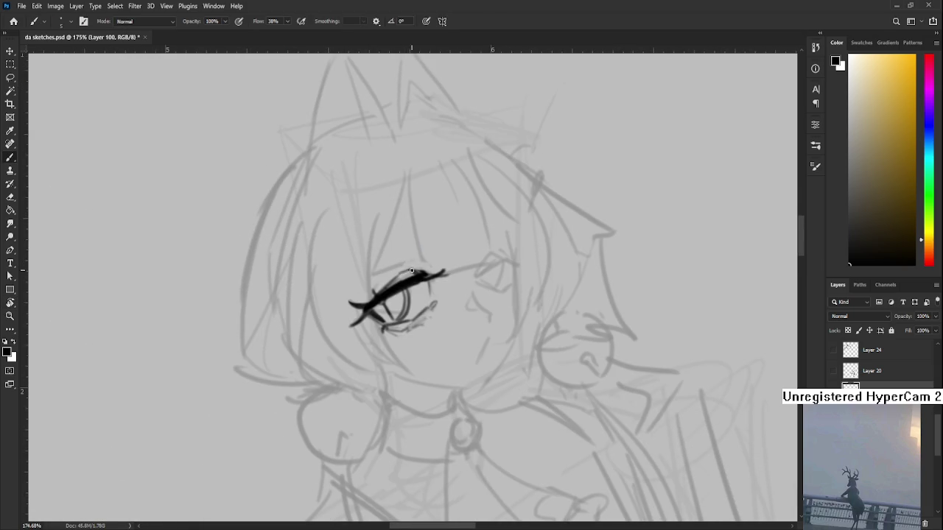
mouse_move(412, 274)
mouse_down()
mouse_move(383, 289)
mouse_move(424, 302)
mouse_move(383, 280)
mouse_up()
key(r)
key(b)
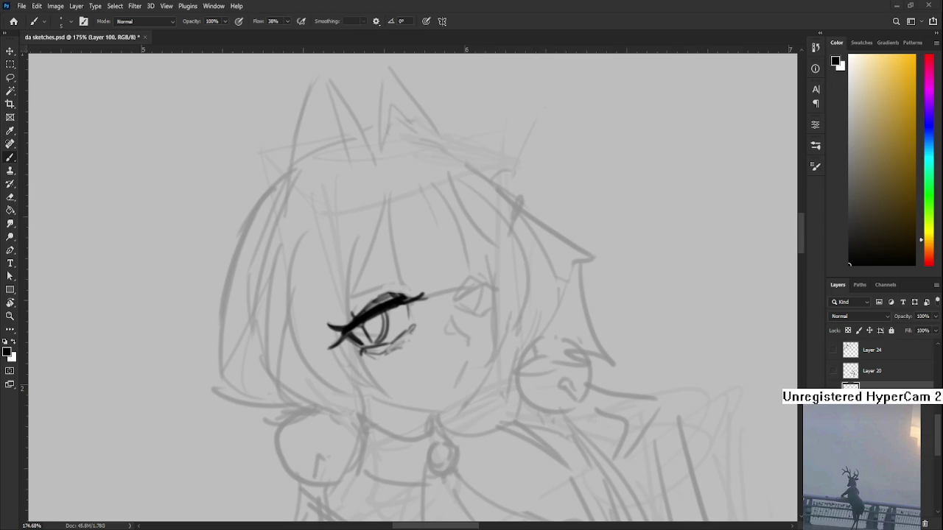
Zoom in on the left eye and draw a thin stroke down from its lash line
scroll(410, 310, up, 1)
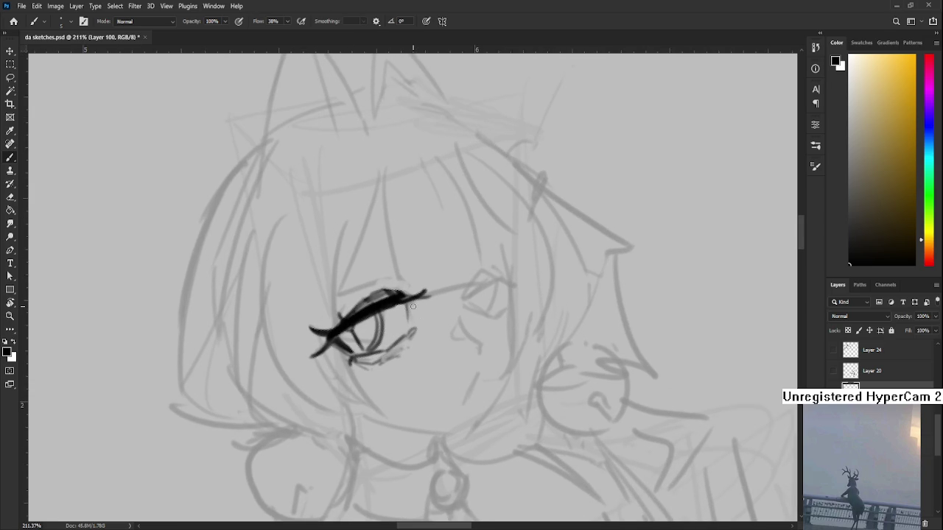
drag(412, 305, 386, 322)
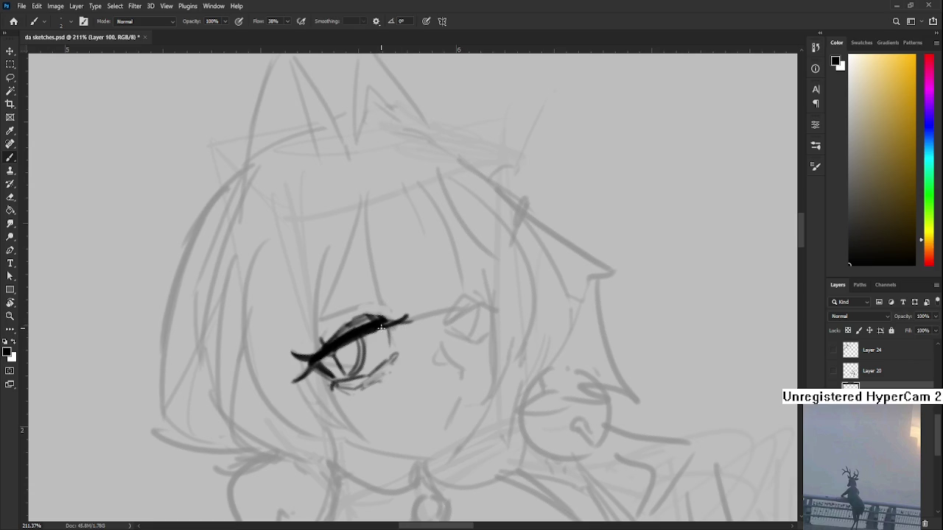
drag(388, 328, 390, 346)
key(e)
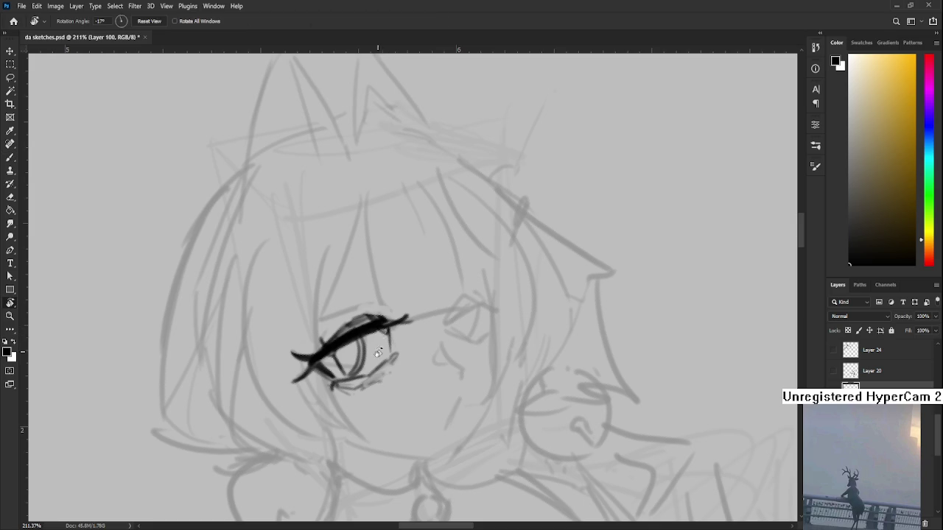
Tilt the view to about -10°, zoom out to about 35%, then rotate it back upright
key(r)
mouse_move(388, 340)
mouse_down()
mouse_move(388, 313)
mouse_move(375, 302)
mouse_up()
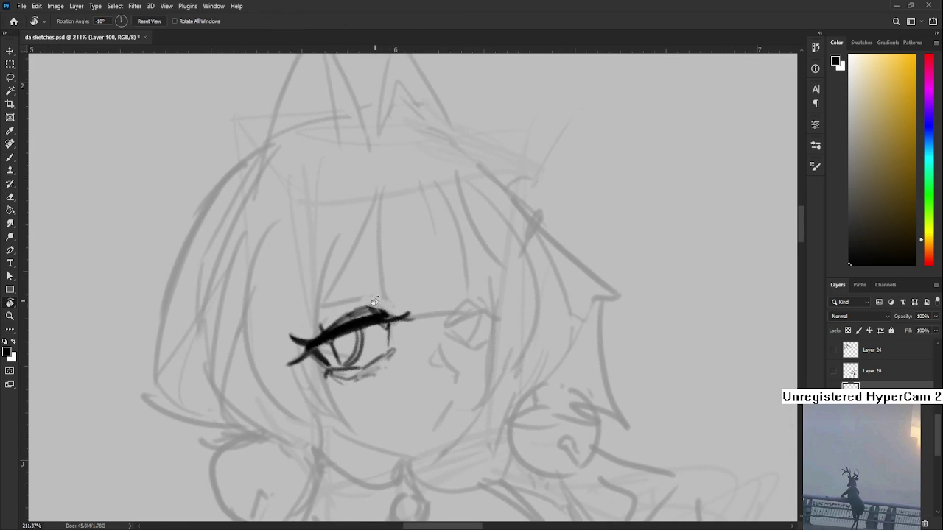
scroll(405, 299, down, 2)
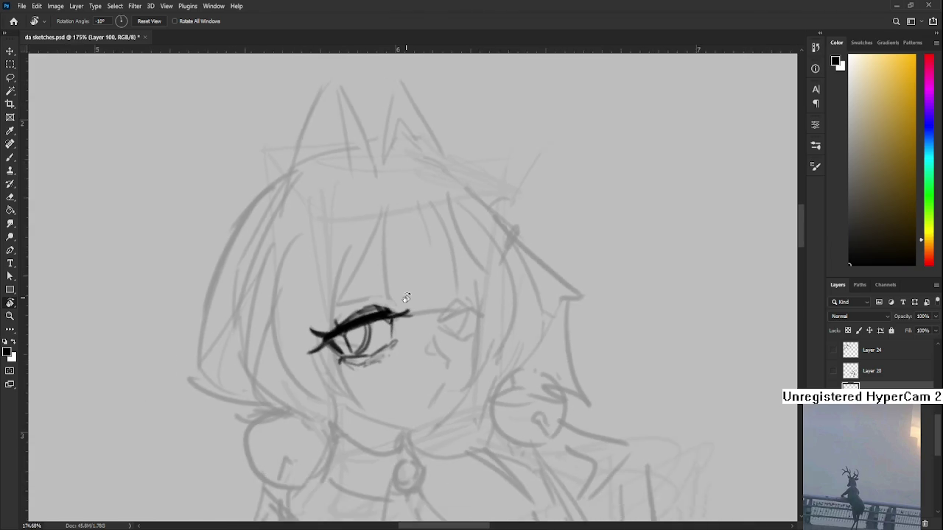
scroll(405, 298, down, 2)
scroll(405, 298, down, 5)
mouse_move(405, 298)
mouse_down()
mouse_move(484, 423)
mouse_move(486, 412)
mouse_up()
Brush two small strokes onto the little seated-figure doodle lower on the page
scroll(892, 368, up, 2)
scroll(891, 375, up, 2)
scroll(891, 383, down, 3)
scroll(891, 386, down, 3)
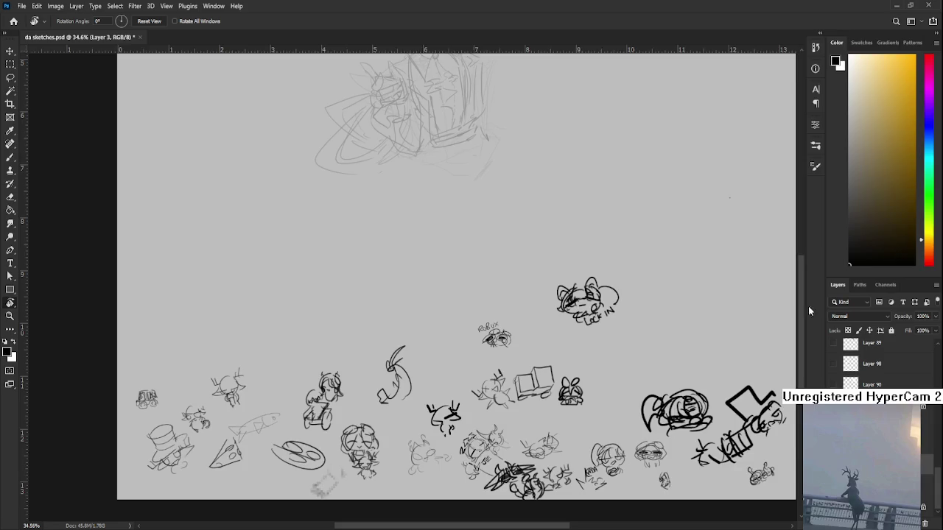
scroll(357, 372, up, 2)
key(b)
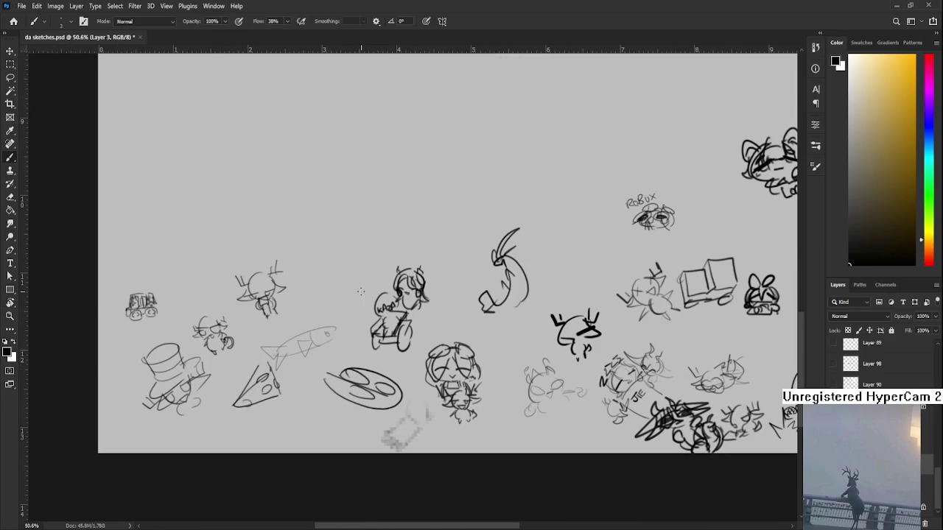
drag(328, 261, 338, 268)
mouse_move(331, 270)
mouse_down()
mouse_move(342, 280)
mouse_move(324, 270)
mouse_up()
Scroll back up and zoom to 159% on the girl's face
scroll(375, 298, down, 3)
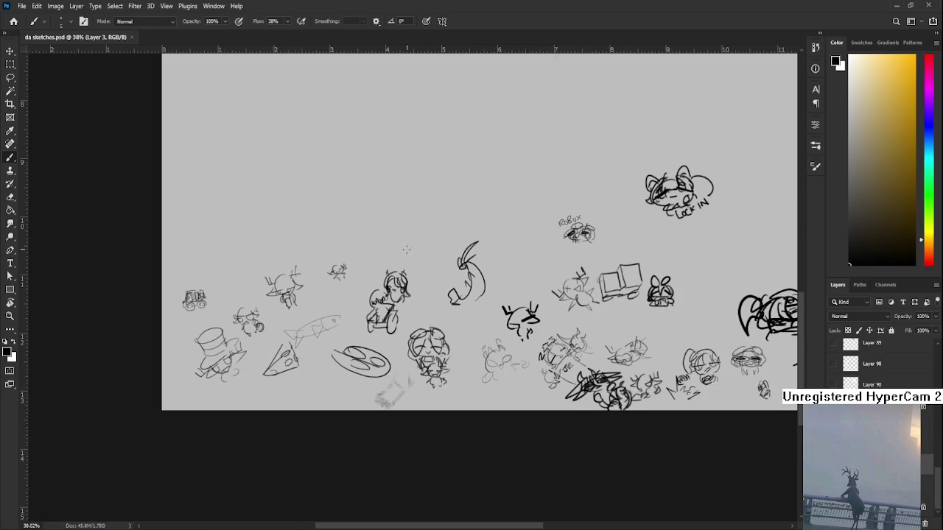
scroll(405, 250, up, 3)
scroll(368, 295, up, 3)
scroll(324, 309, right, 2)
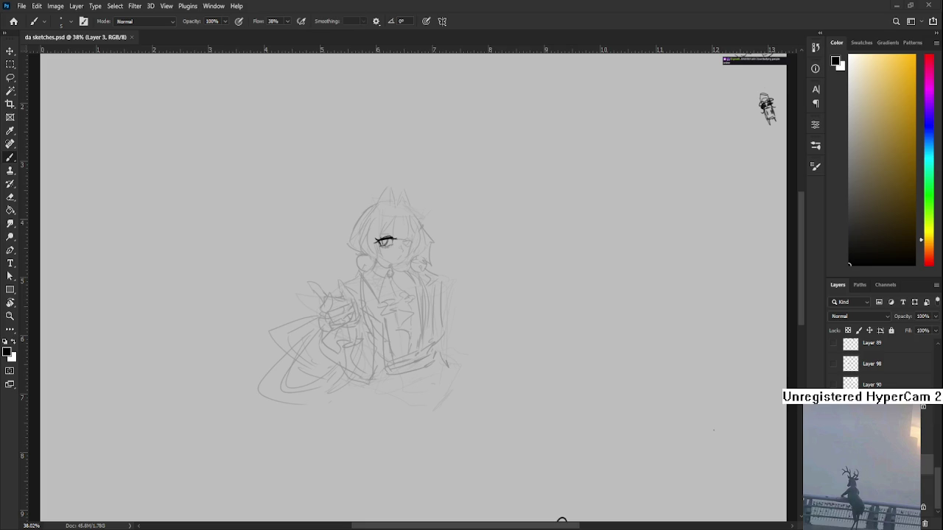
scroll(391, 228, up, 2)
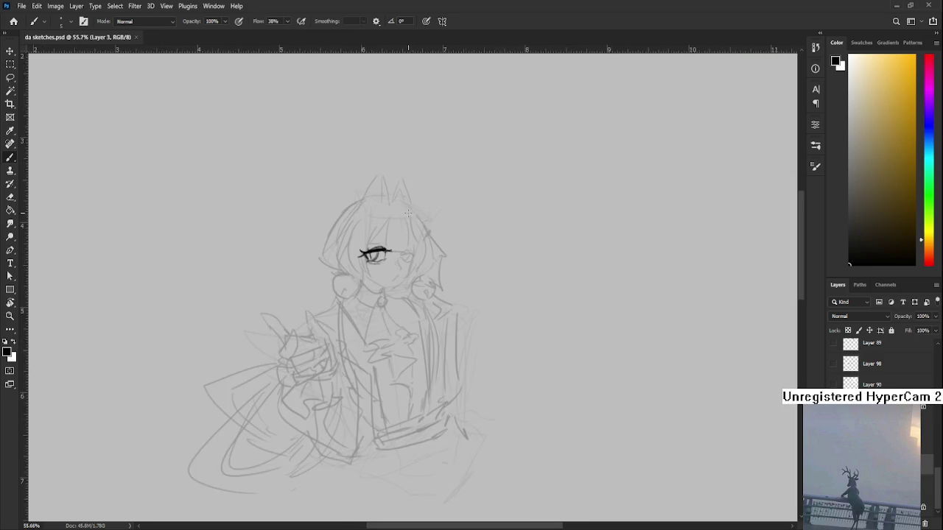
scroll(390, 228, up, 2)
scroll(391, 229, up, 2)
scroll(390, 228, up, 2)
scroll(876, 365, down, 10)
Create a new lineart layer and rotate the view to a better drawing angle
click(913, 523)
key(r)
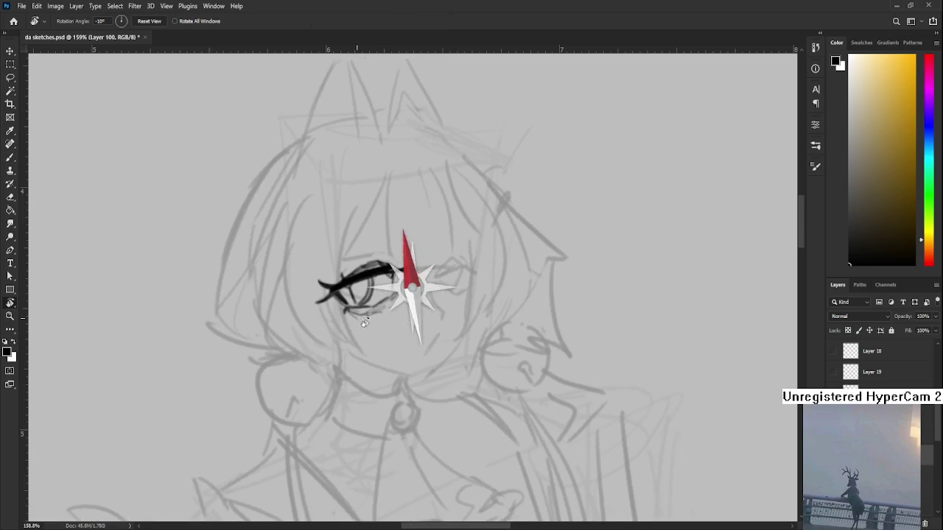
drag(407, 343, 319, 279)
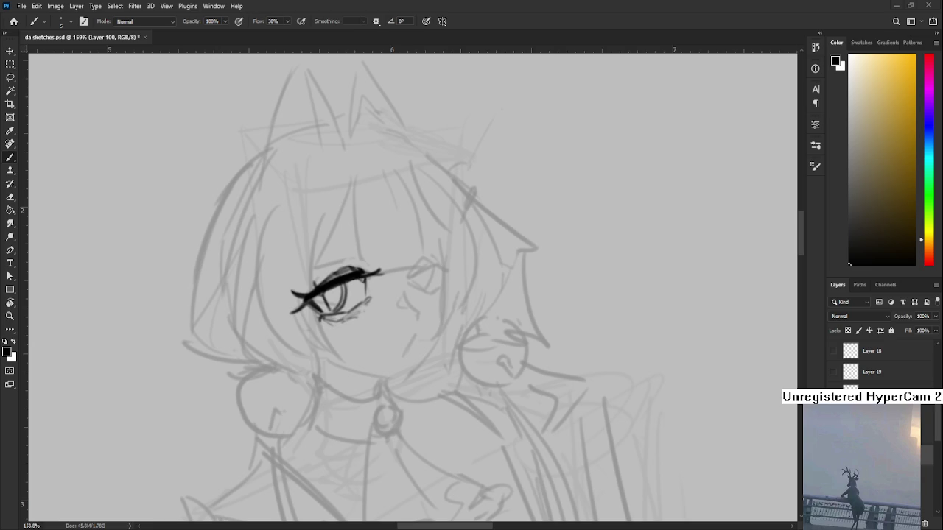
scroll(349, 295, down, 1)
scroll(349, 294, down, 2)
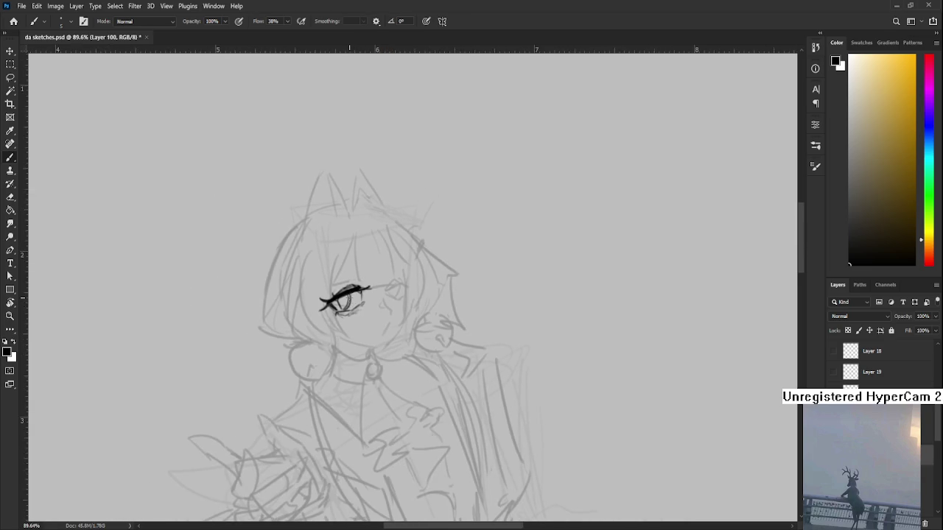
scroll(349, 295, up, 3)
drag(349, 302, 327, 290)
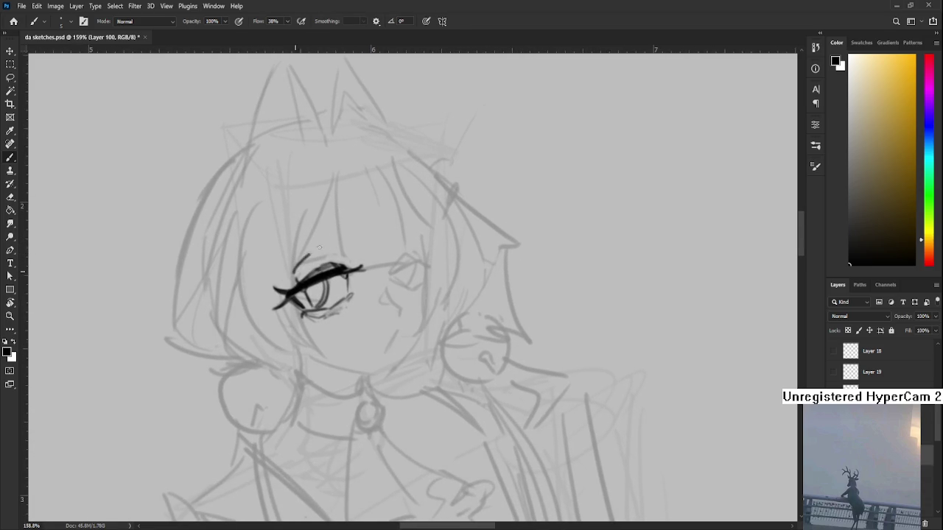
Ink the crease arc above the left eye, retrying it several times with undo
drag(285, 278, 337, 245)
key(ctrl+z)
key(ctrl+z)
drag(285, 278, 337, 245)
key(ctrl+z)
key(ctrl+z)
drag(287, 274, 334, 243)
key(ctrl+z)
key(ctrl+z)
key(ctrl+z)
mouse_move(287, 275)
mouse_down()
mouse_move(336, 243)
mouse_move(395, 306)
mouse_move(363, 306)
mouse_move(370, 316)
mouse_move(369, 301)
mouse_up()
key(ctrl+z)
key(ctrl+z)
key(r)
key(e)
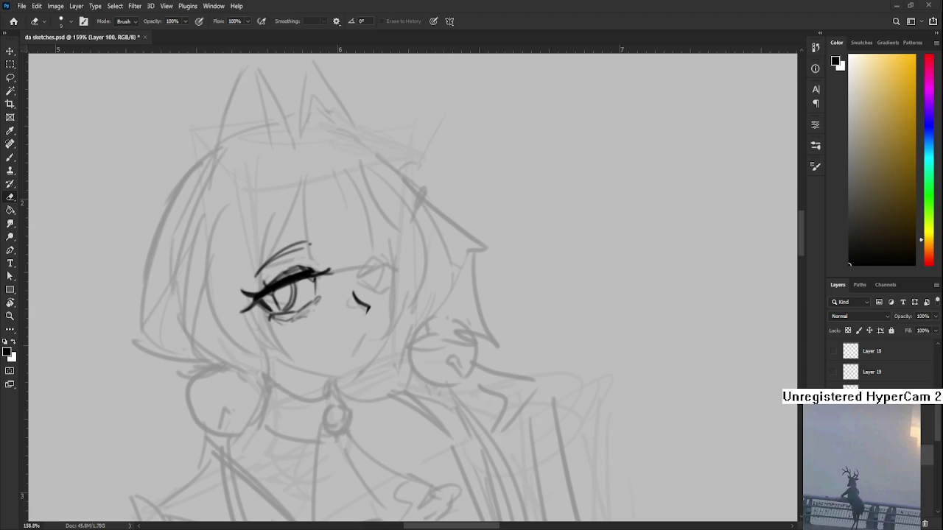
Draw a short nose line below the eye, then undo it
scroll(342, 325, up, 2)
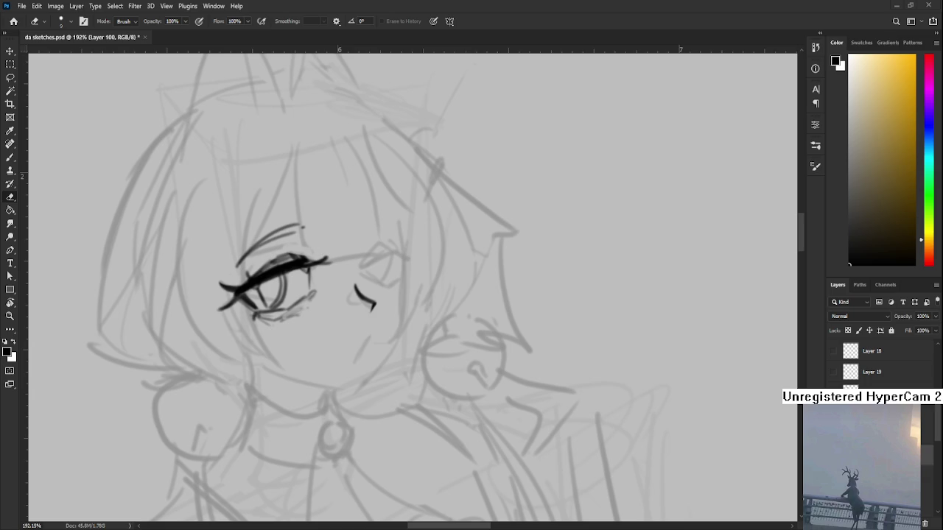
scroll(317, 306, down, 2)
scroll(317, 307, down, 2)
scroll(317, 306, up, 1)
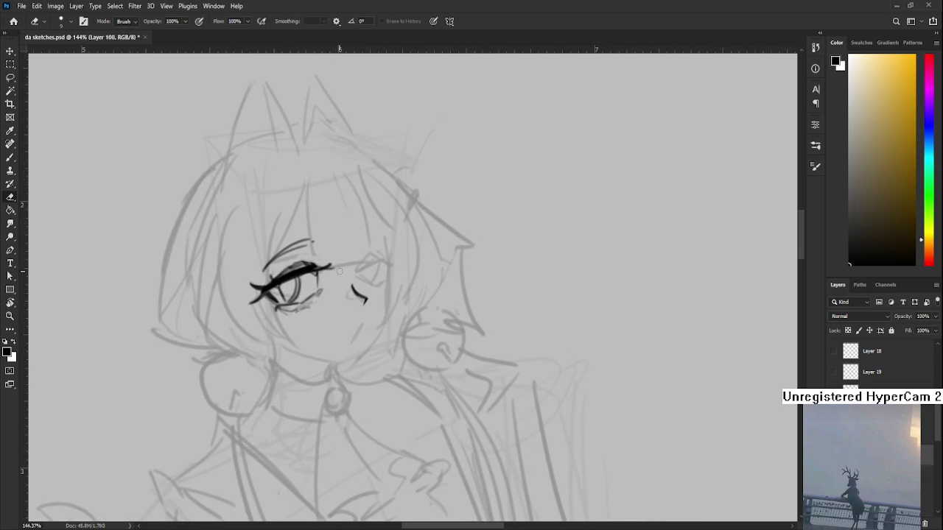
key(b)
mouse_move(362, 323)
mouse_down()
mouse_move(353, 340)
mouse_move(367, 343)
mouse_move(382, 316)
mouse_move(364, 333)
mouse_up()
key(ctrl+z)
key(ctrl+z)
key(ctrl+z)
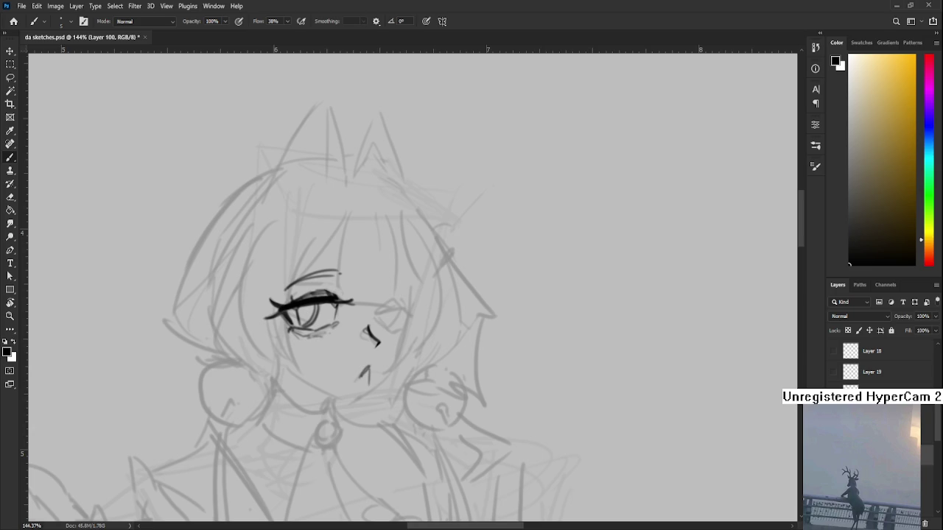
Readjust the zoom on the face and tilt the canvas slightly for drawing
scroll(358, 335, down, 2)
scroll(359, 335, down, 2)
scroll(359, 335, down, 1)
scroll(359, 335, up, 2)
scroll(358, 335, up, 2)
scroll(357, 332, up, 1)
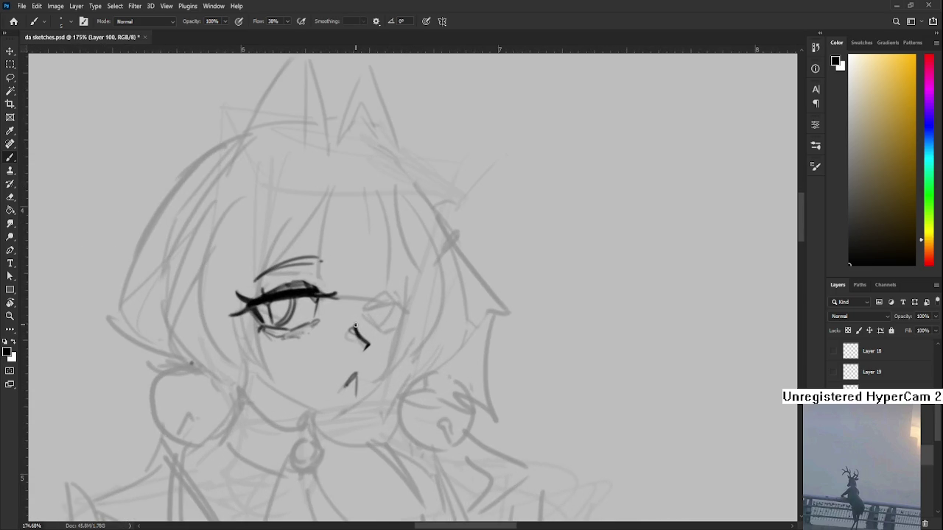
scroll(355, 325, down, 2)
scroll(355, 325, down, 2)
scroll(355, 325, up, 1)
scroll(353, 324, up, 3)
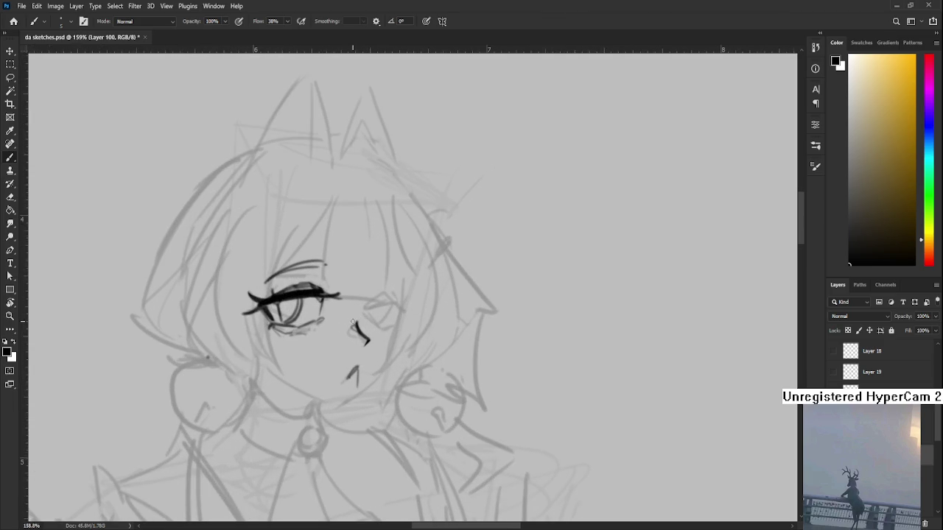
scroll(352, 324, down, 2)
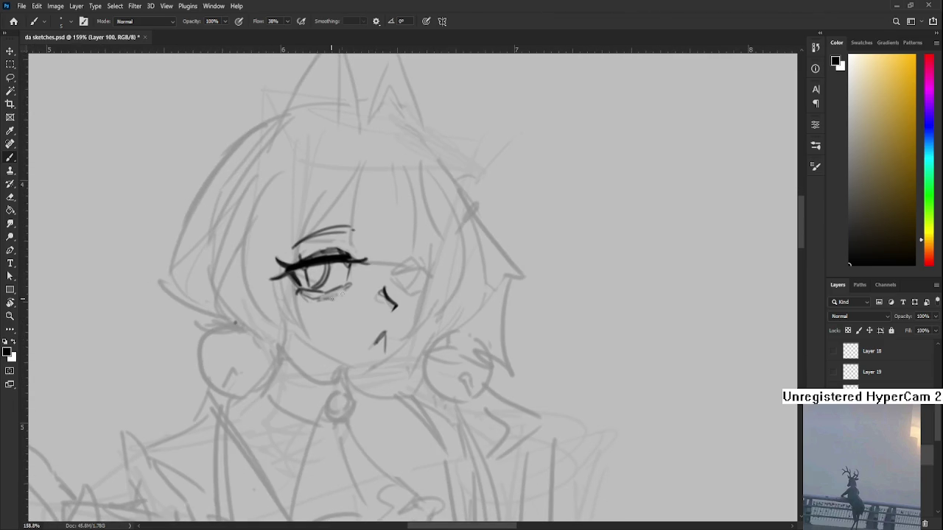
key(r)
drag(352, 324, 348, 375)
scroll(342, 336, up, 2)
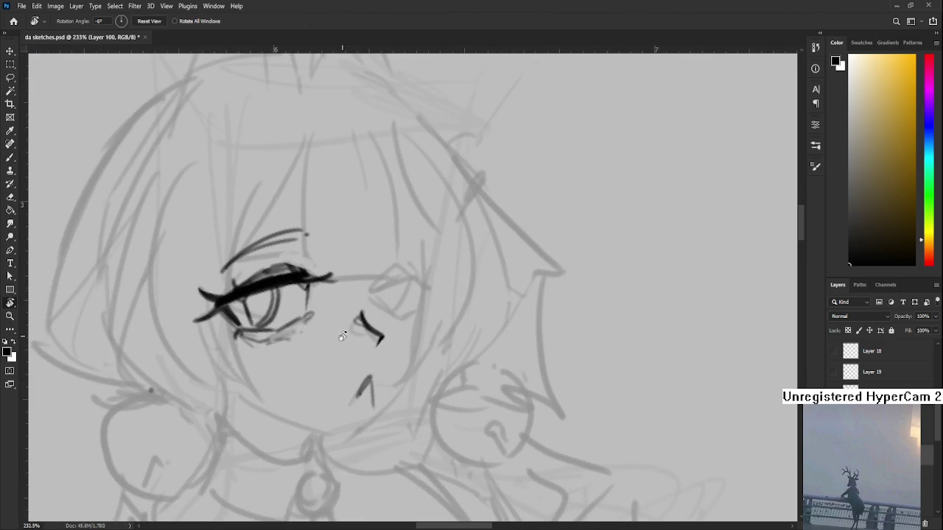
Try a short stroke above the right eye, undo it, and clear the arc there
key(b)
mouse_move(368, 290)
mouse_down()
mouse_move(391, 274)
mouse_move(379, 279)
mouse_move(426, 282)
mouse_move(391, 291)
mouse_move(421, 277)
mouse_move(433, 287)
mouse_move(421, 301)
mouse_move(401, 281)
mouse_move(431, 271)
mouse_move(443, 319)
mouse_move(434, 337)
mouse_up()
key(ctrl+z)
key(ctrl+z)
key(ctrl+z)
key(ctrl+z)
key(ctrl+z)
click(376, 282)
Tilt the canvas to about -32°, back toward upright, then to a new drawing angle
key(r)
key(r)
key(e)
key(b)
key(r)
drag(391, 358, 402, 324)
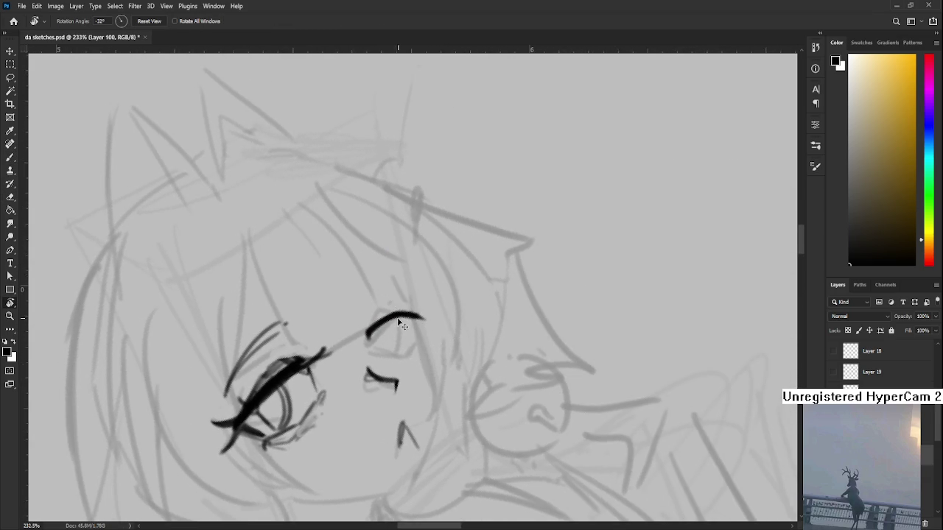
scroll(398, 323, down, 1)
key(b)
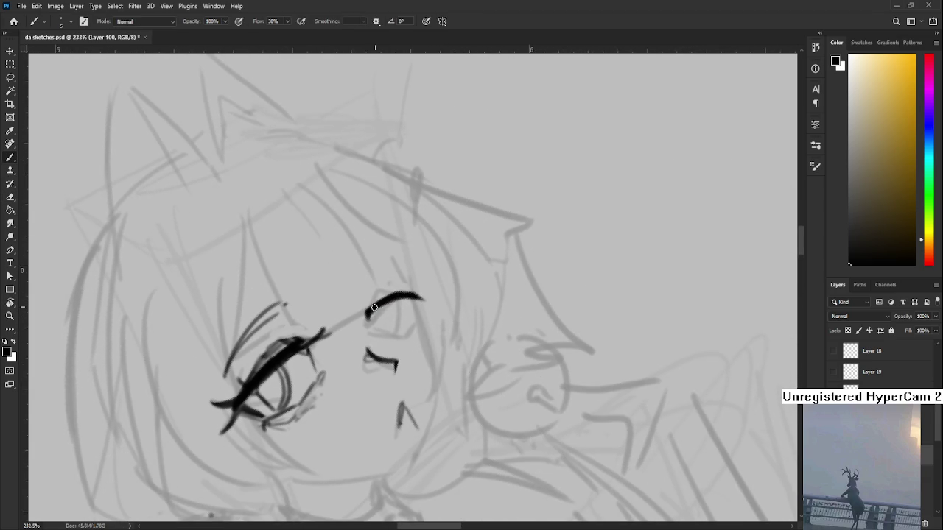
key(e)
key(r)
drag(406, 297, 413, 303)
key(b)
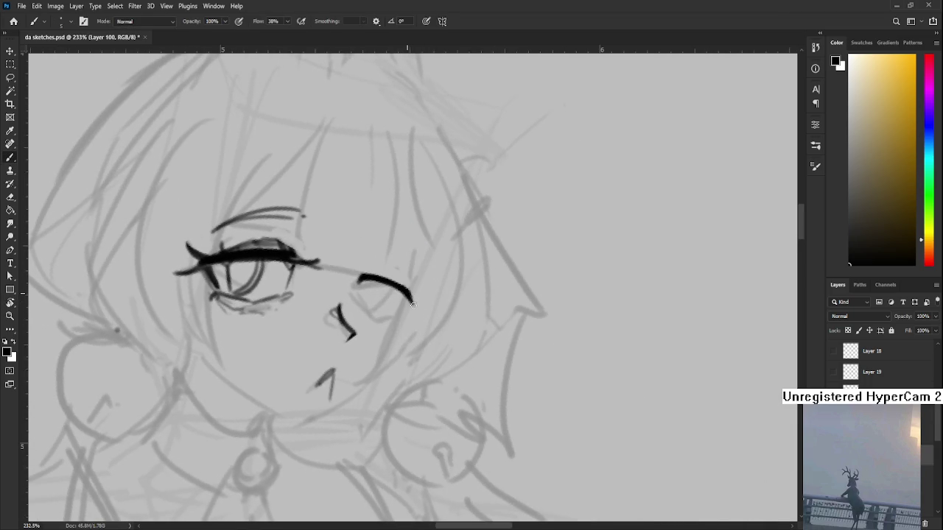
key(e)
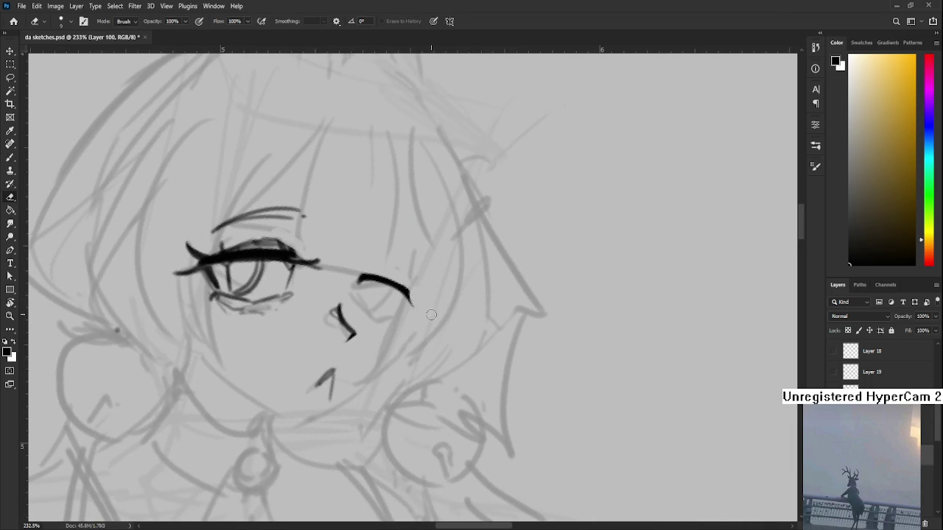
key(r)
drag(430, 315, 373, 298)
key(b)
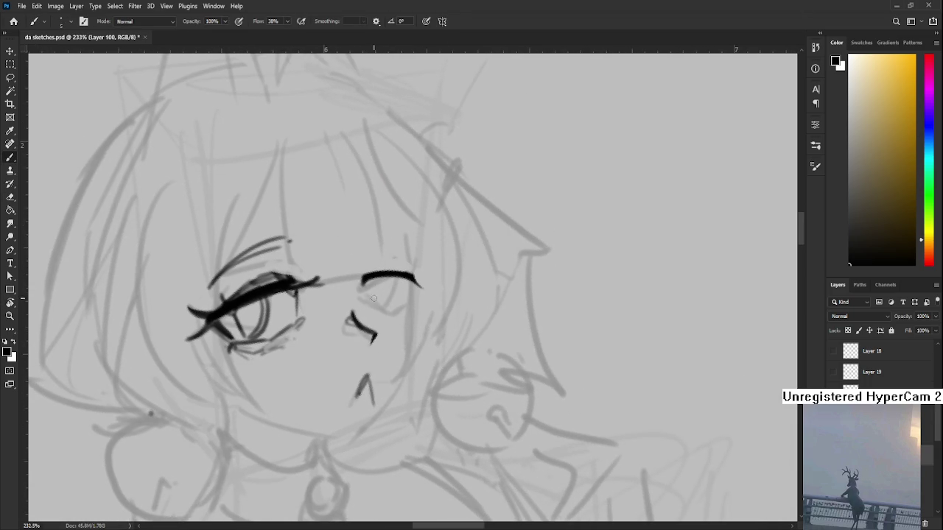
Draw the faint lower lid of the right eye and retilt the canvas to about -32°
mouse_move(366, 303)
mouse_down()
mouse_move(402, 310)
mouse_move(390, 312)
mouse_move(408, 303)
mouse_move(382, 299)
mouse_up()
drag(364, 280, 387, 288)
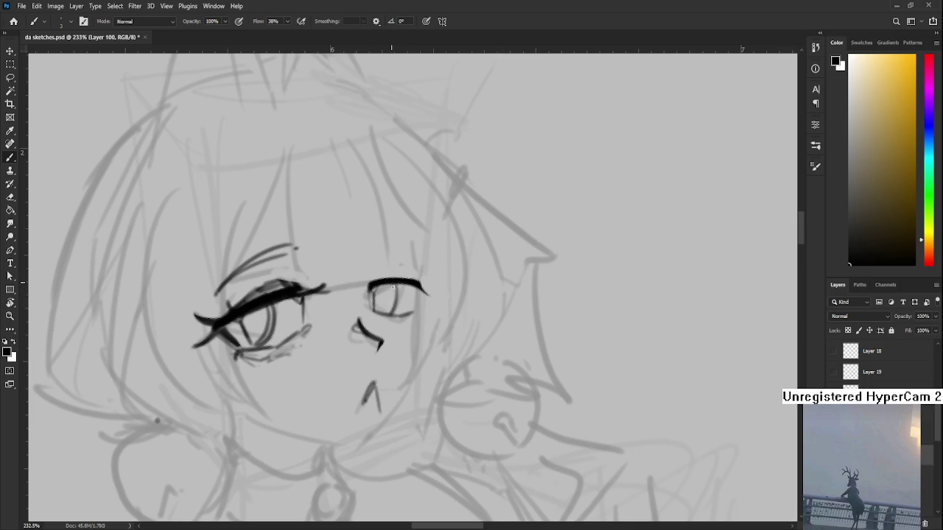
key(r)
mouse_move(401, 283)
mouse_down()
mouse_move(370, 373)
mouse_move(361, 346)
mouse_move(383, 317)
mouse_up()
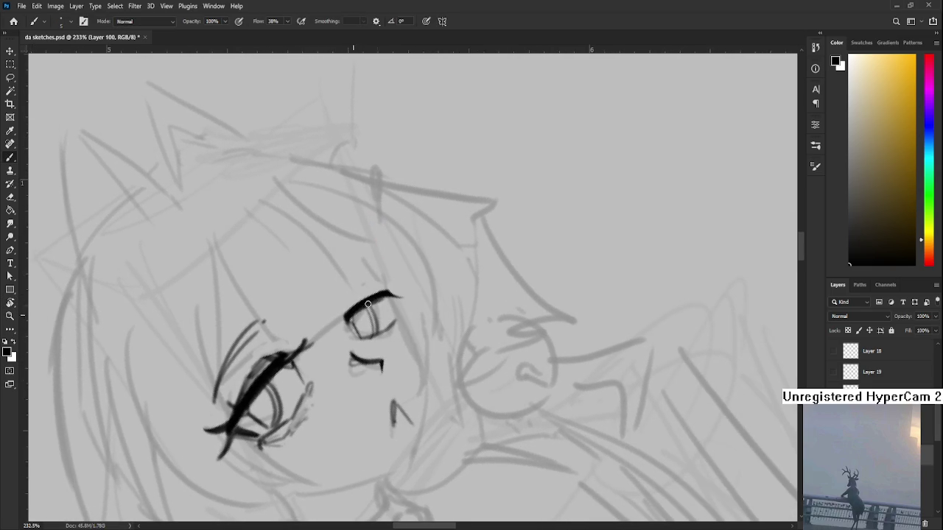
Ink the right eye's bold upper lash line, redrawing it several times, then straighten the view
drag(364, 306, 351, 316)
key(ctrl+z)
drag(346, 316, 399, 295)
key(ctrl+z)
key(ctrl+z)
drag(344, 318, 398, 295)
key(ctrl+z)
drag(345, 319, 391, 293)
key(e)
key(r)
mouse_move(412, 270)
mouse_down()
mouse_move(439, 332)
mouse_move(321, 361)
mouse_up()
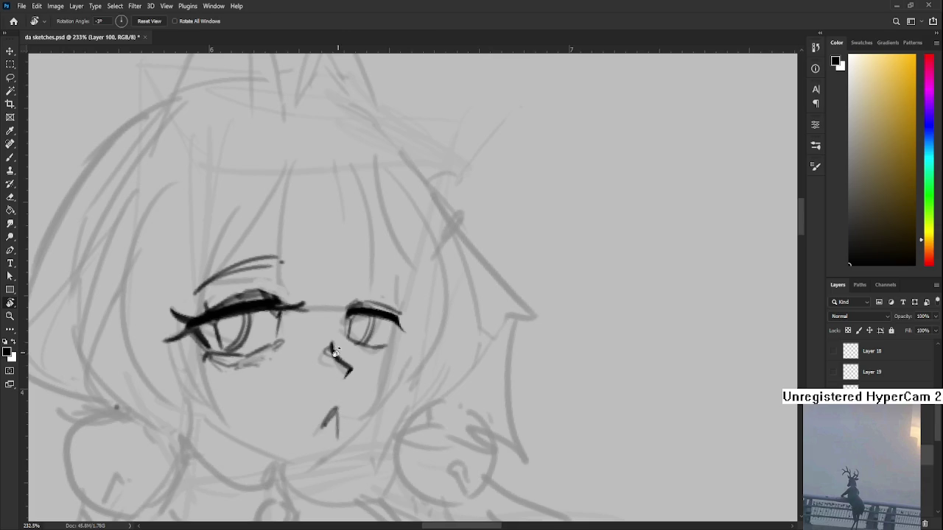
key(e)
scroll(325, 363, down, 2)
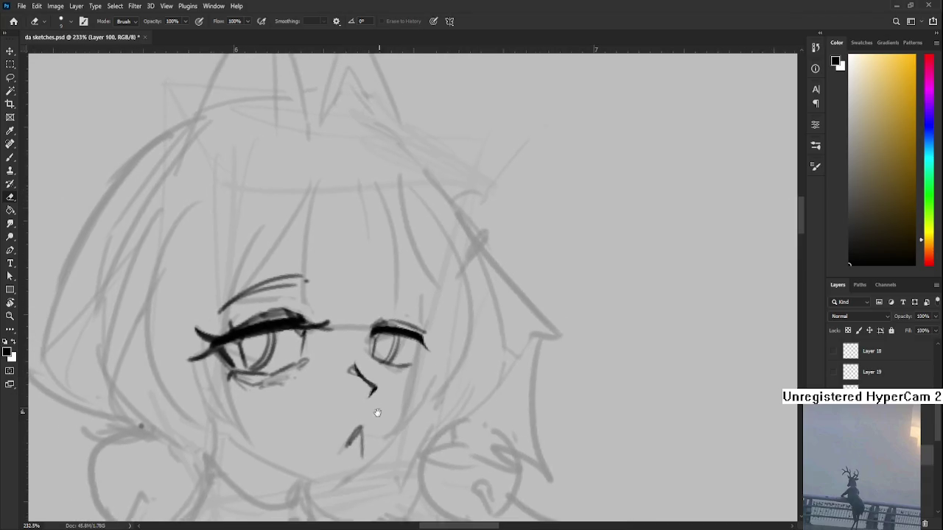
Tilt the canvas about -23° and draw the eyebrow stroke above the right eye
scroll(382, 324, down, 2)
scroll(382, 324, down, 3)
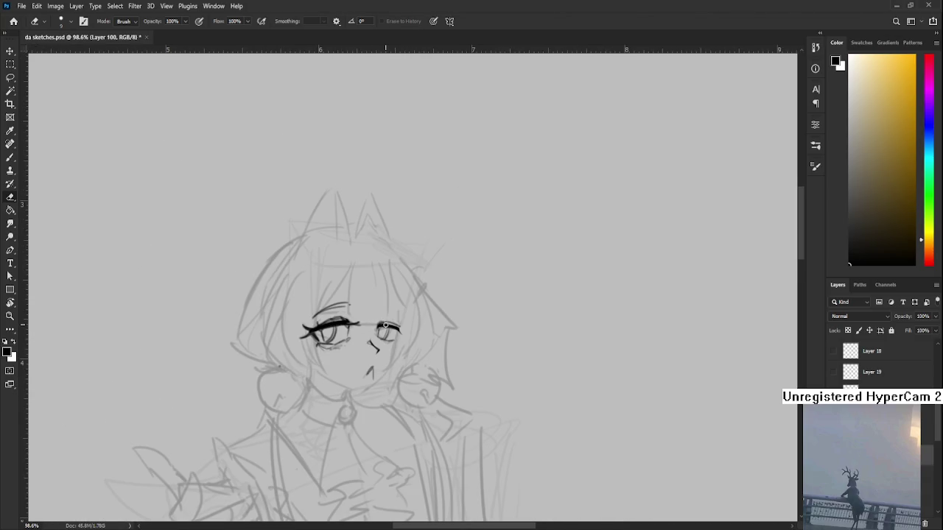
scroll(385, 325, up, 2)
scroll(381, 308, up, 2)
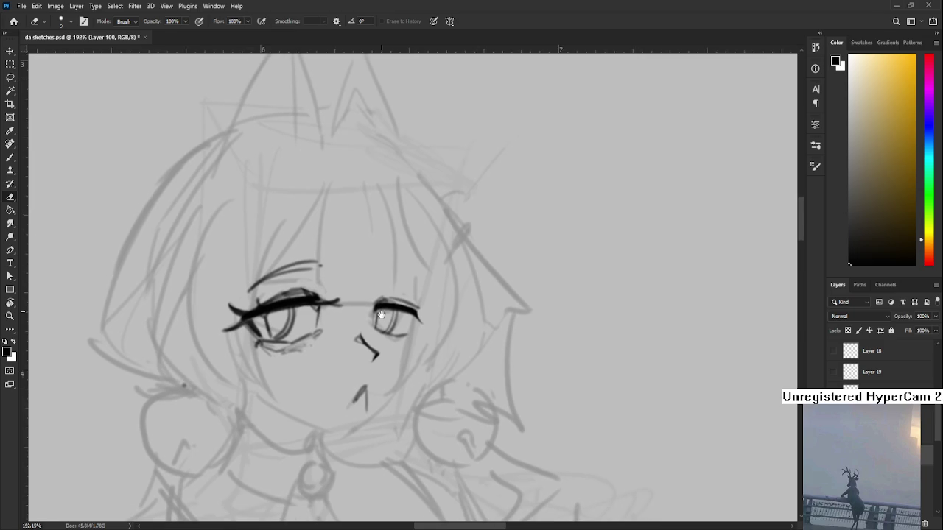
key(r)
mouse_move(380, 308)
mouse_down()
mouse_move(401, 344)
mouse_move(390, 344)
mouse_move(401, 330)
mouse_up()
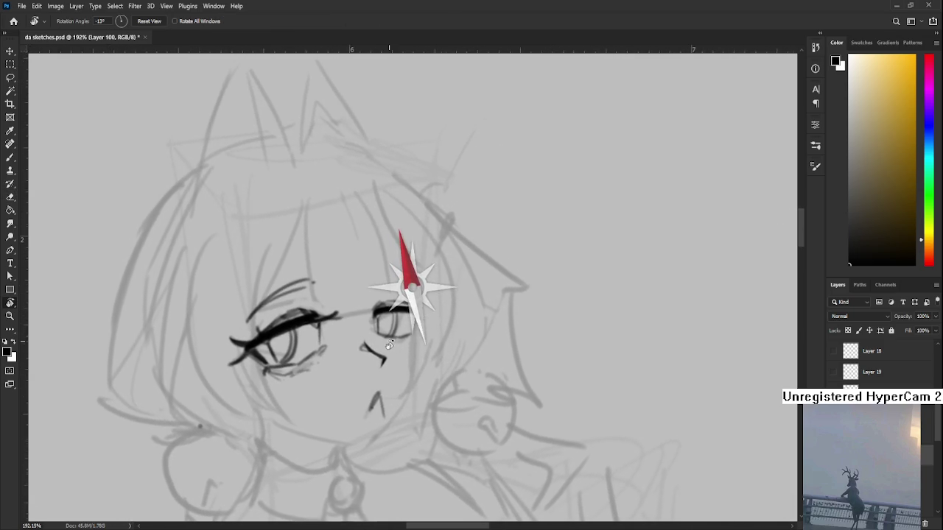
key(b)
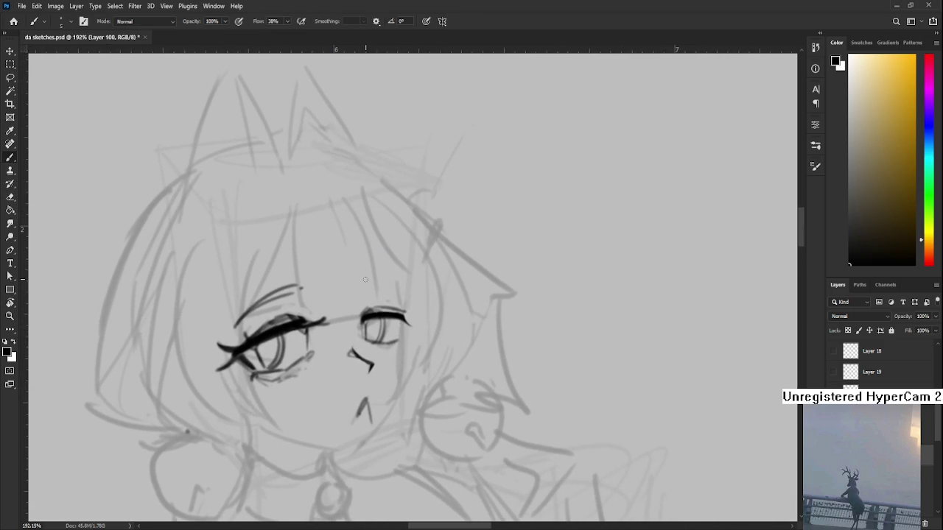
drag(362, 278, 413, 295)
Darken the right end of the right eye's lash line and trim its tip with the eraser
key(r)
drag(391, 313, 409, 326)
key(b)
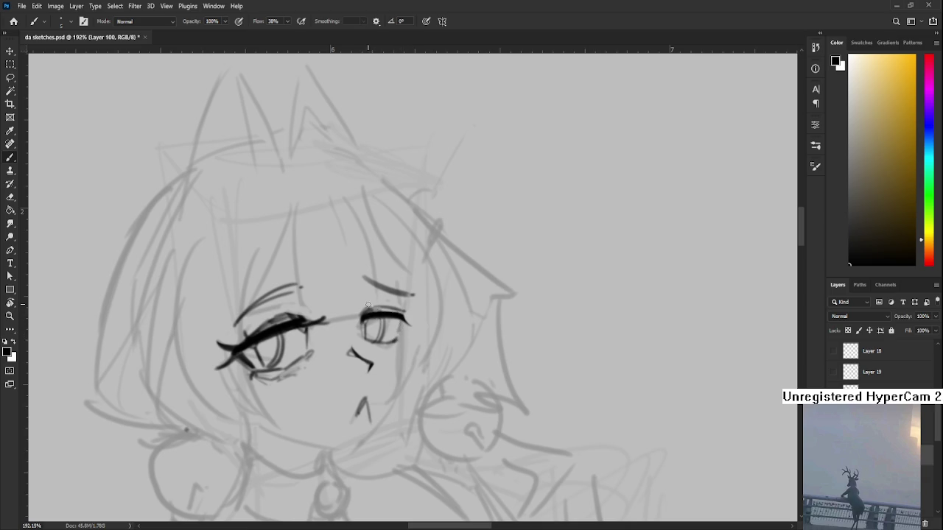
key(e)
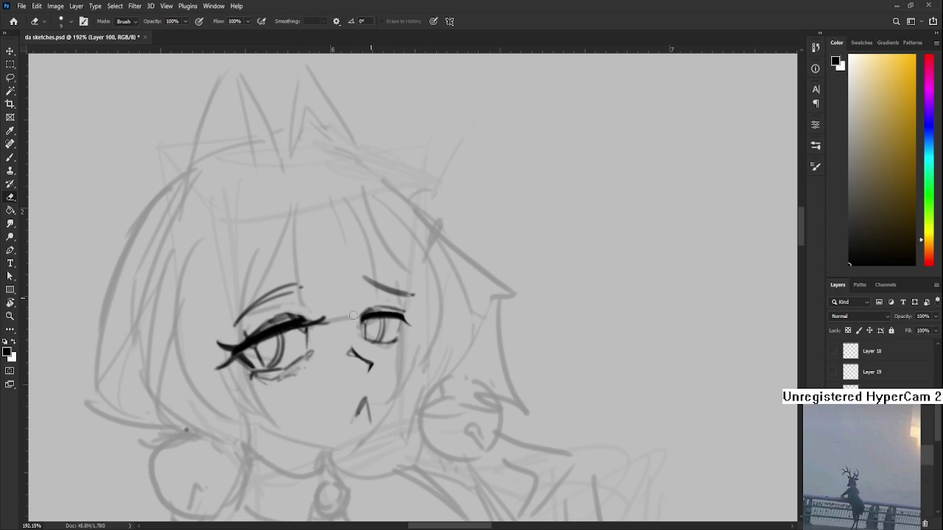
key(b)
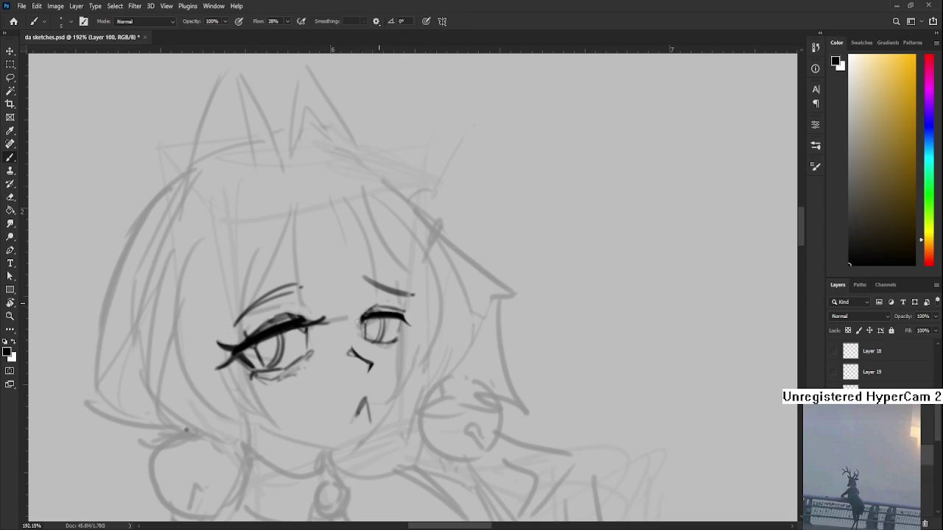
drag(387, 313, 407, 318)
key(e)
drag(410, 319, 417, 326)
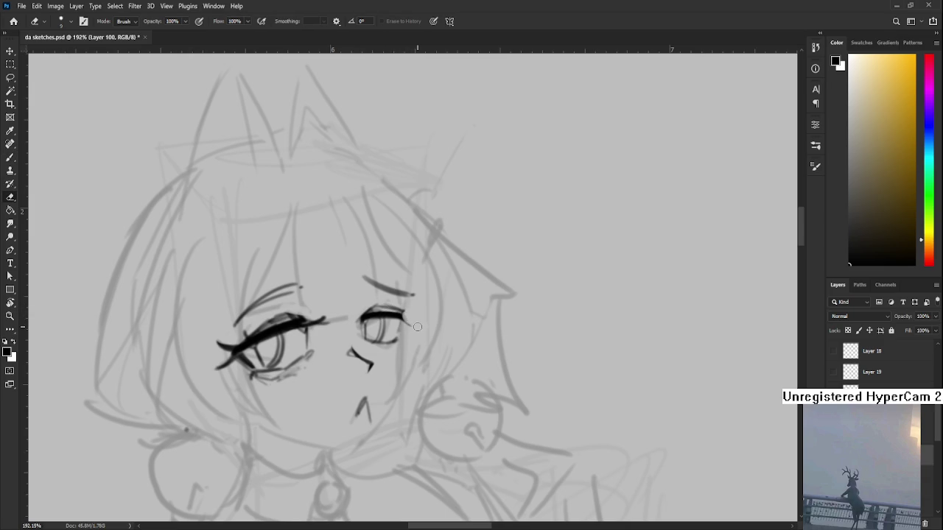
scroll(417, 326, down, 3)
Centre the eyes and erase the stray grey mark beside the left lash
scroll(405, 328, up, 2)
scroll(398, 327, up, 2)
scroll(388, 328, up, 1)
drag(387, 329, 393, 353)
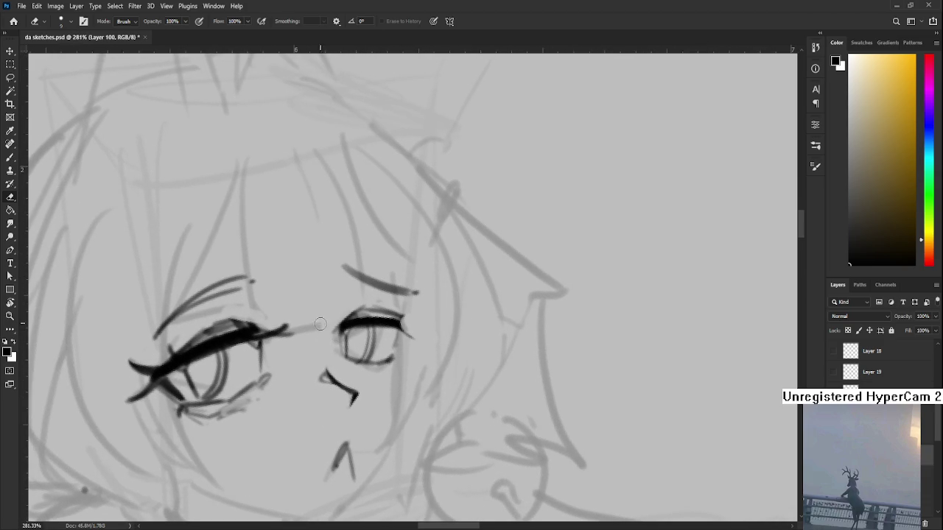
mouse_move(318, 327)
mouse_down()
mouse_move(293, 329)
mouse_move(317, 320)
mouse_up()
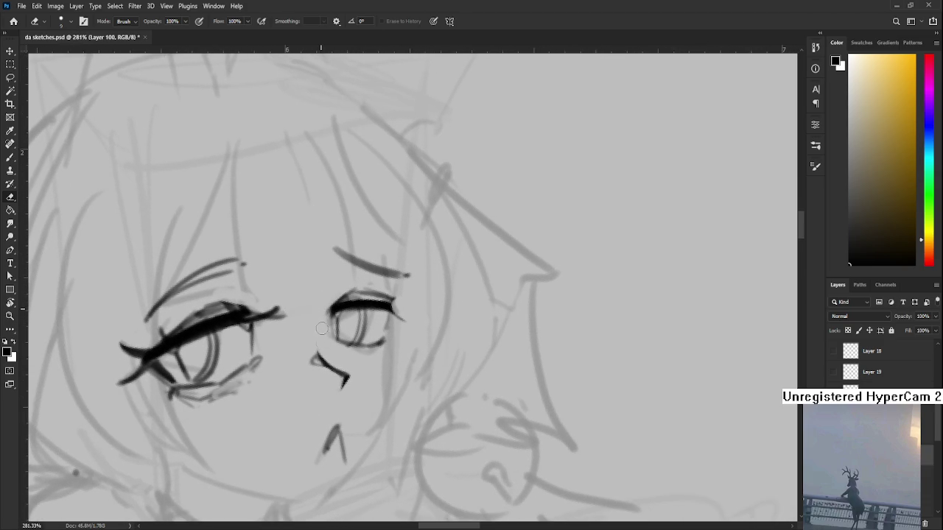
Add a flicked lash at the right eye's outer corner, then halve the eraser size
key(b)
drag(333, 346, 347, 302)
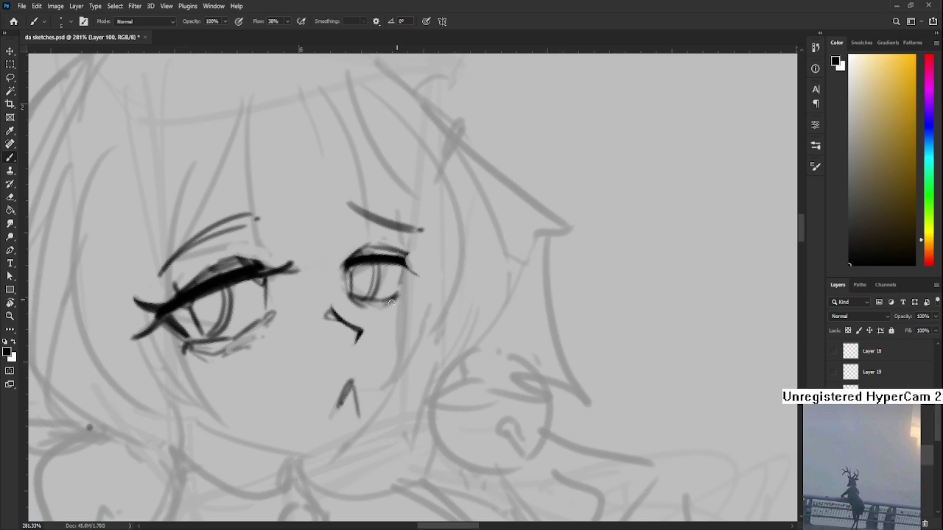
drag(384, 308, 390, 344)
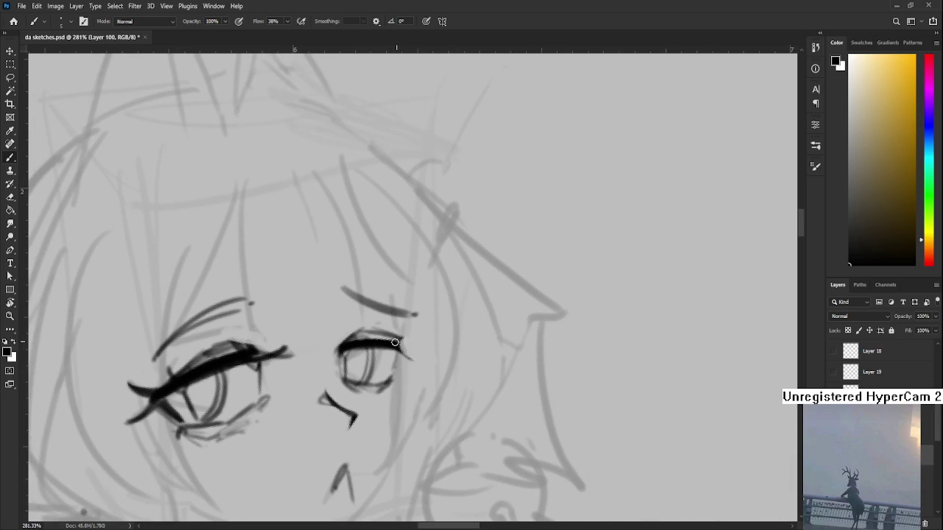
drag(391, 341, 414, 332)
drag(383, 325, 423, 329)
key(e)
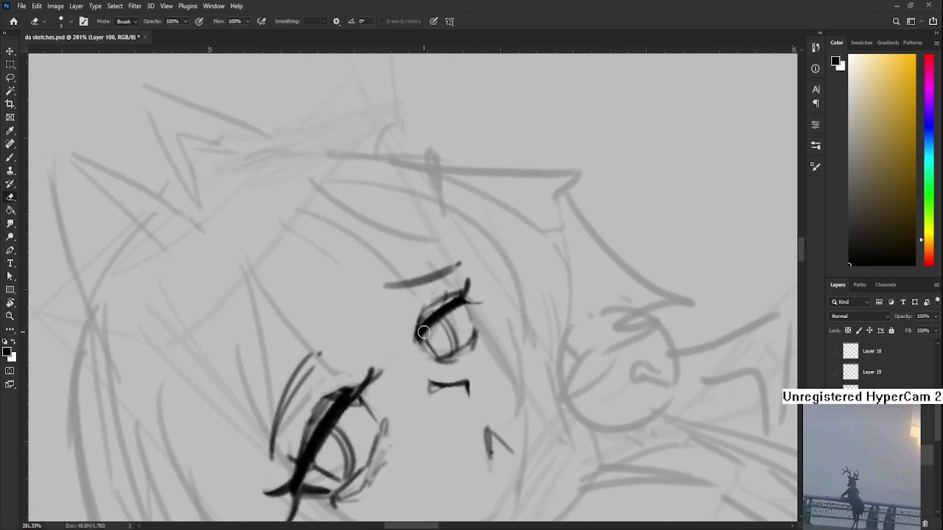
key(bracketleft)
Rotate the view back to nearly 0° and zoom to about 211% on the face
scroll(442, 332, down, 5)
key(r)
drag(413, 353, 490, 359)
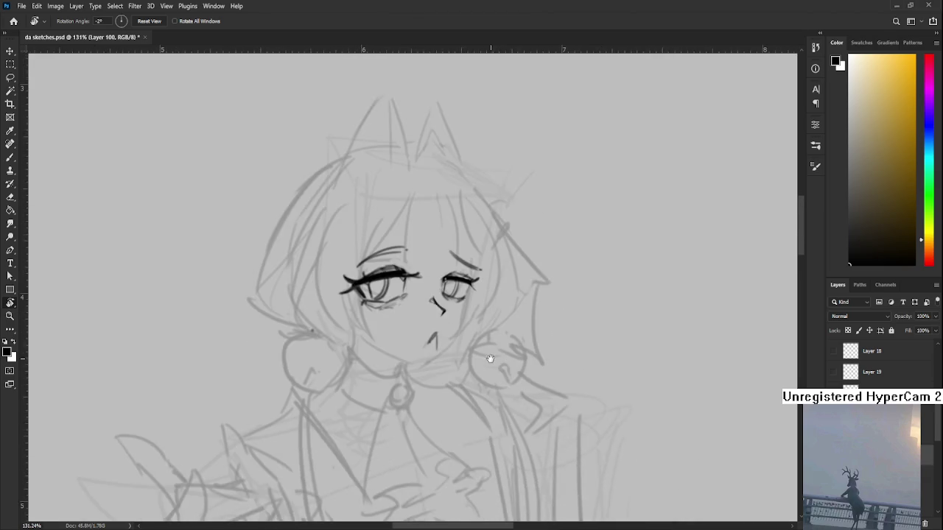
scroll(427, 346, up, 2)
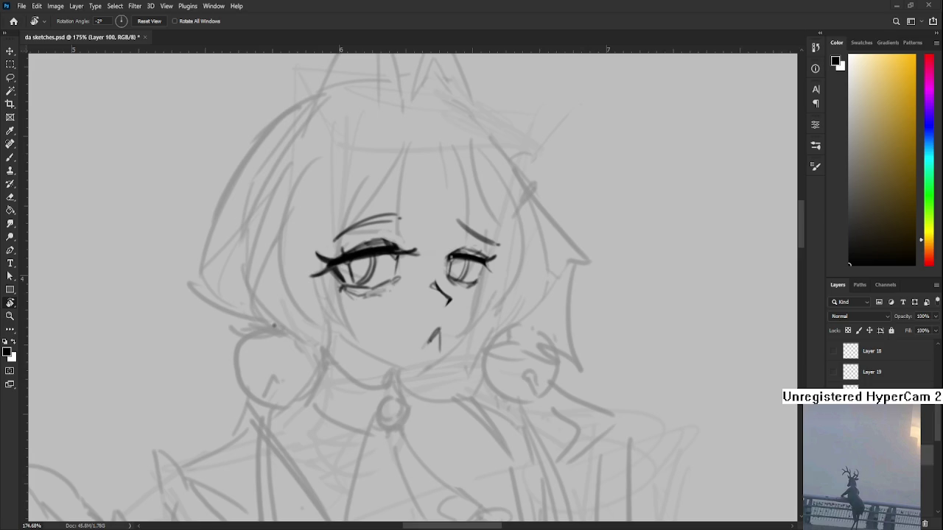
scroll(442, 319, up, 1)
scroll(434, 311, up, 1)
scroll(432, 308, up, 1)
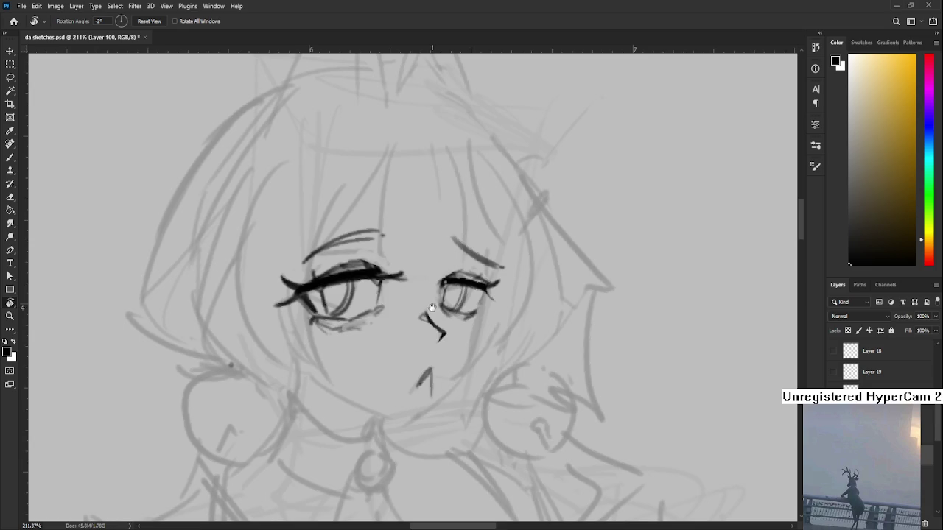
drag(432, 308, 436, 280)
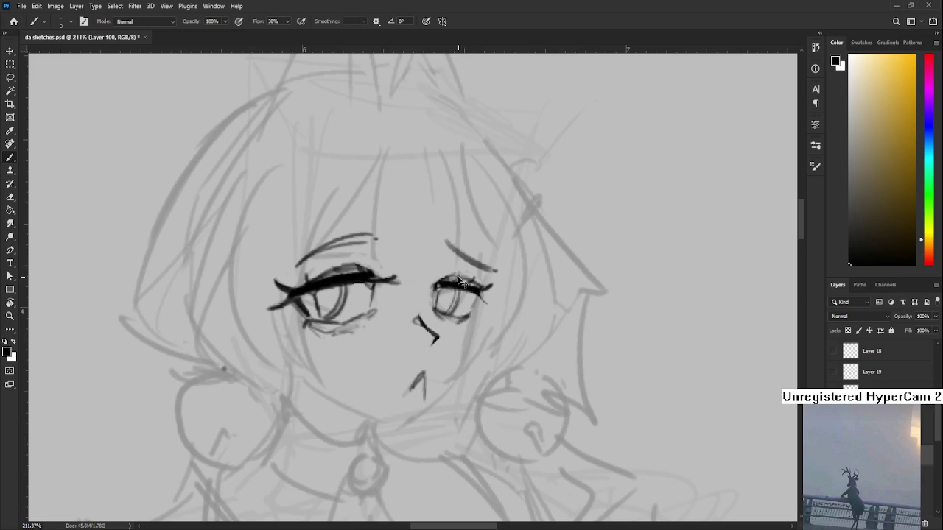
Ink the long curved hair lines down the outer sides of both eyes
drag(458, 278, 453, 258)
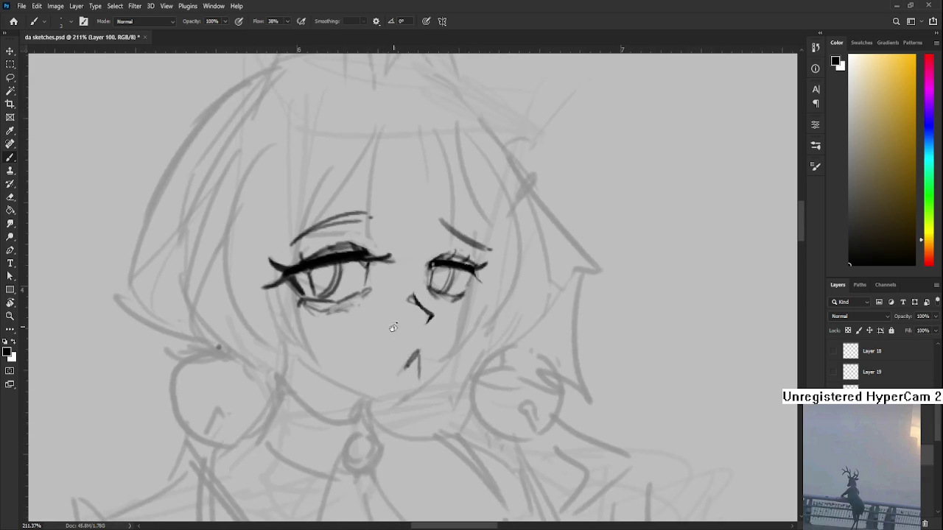
drag(300, 224, 331, 368)
key(ctrl+z)
drag(300, 221, 331, 349)
drag(294, 259, 287, 314)
key(ctrl+z)
drag(295, 240, 332, 350)
drag(467, 281, 393, 293)
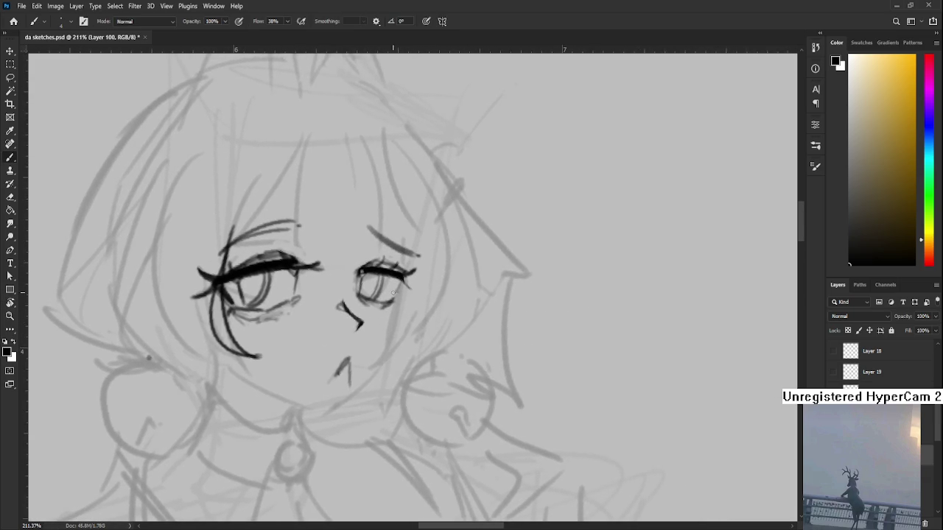
key(ctrl+z)
mouse_move(398, 245)
mouse_down()
mouse_move(387, 335)
mouse_move(369, 355)
mouse_move(438, 443)
mouse_up()
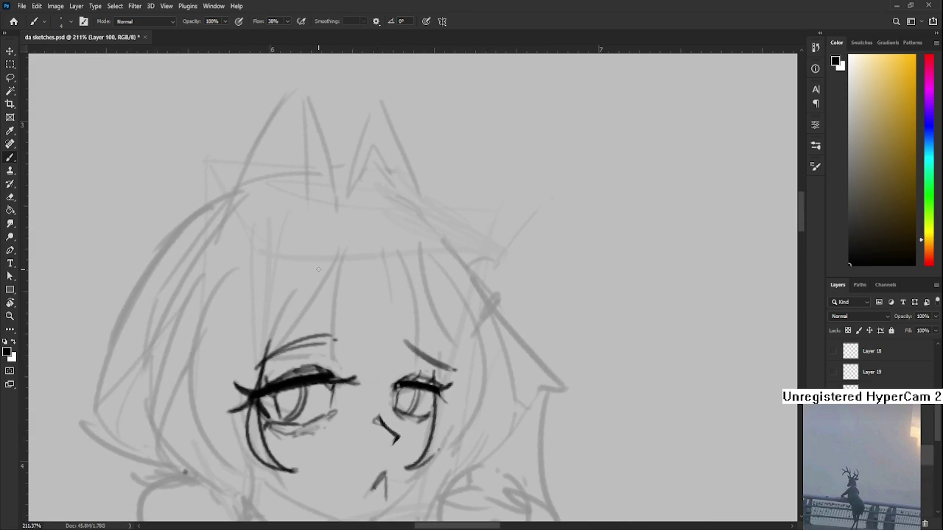
Draw a pointed strand above the left eye and the fringe's lower edge
mouse_move(331, 248)
mouse_down()
mouse_move(333, 336)
mouse_move(316, 374)
mouse_move(327, 352)
mouse_up()
key(ctrl+z)
key(ctrl+z)
key(ctrl+z)
mouse_move(333, 253)
mouse_down()
mouse_move(321, 363)
mouse_move(323, 355)
mouse_move(418, 370)
mouse_up()
key(ctrl+z)
key(ctrl+z)
drag(324, 353, 411, 369)
key(ctrl+z)
Ink a vertical strand on the right side of the bangs, retrying until clean
key(ctrl+z)
drag(322, 355, 420, 366)
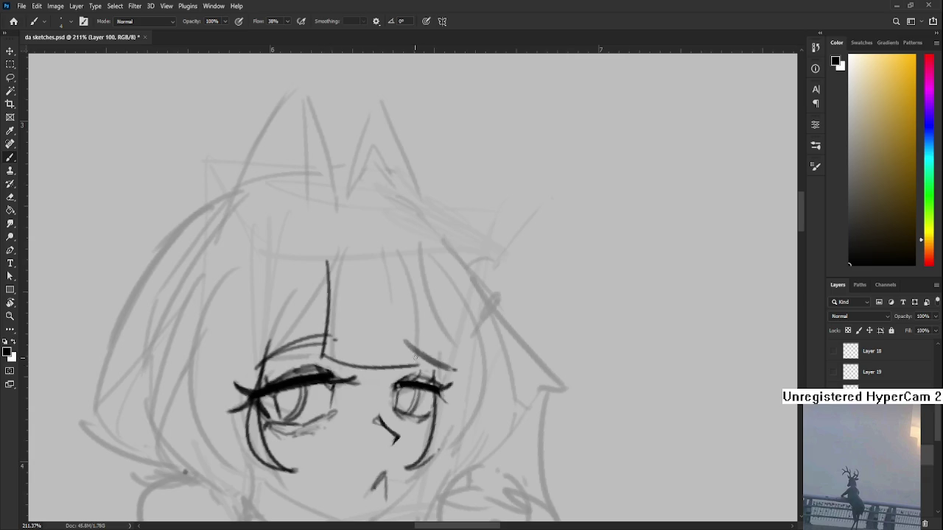
drag(408, 316, 354, 300)
drag(350, 243, 363, 362)
key(ctrl+z)
key(ctrl+z)
drag(360, 249, 364, 354)
key(ctrl+z)
key(ctrl+z)
drag(366, 299, 367, 349)
key(ctrl+z)
drag(356, 250, 364, 346)
key(ctrl+z)
drag(357, 252, 365, 348)
key(ctrl+z)
key(ctrl+z)
drag(357, 255, 364, 346)
Ink a long left bang strand from the fringe top down to the eye line
key(ctrl+z)
key(ctrl+z)
key(ctrl+z)
drag(357, 264, 363, 351)
key(ctrl+z)
drag(358, 286, 364, 340)
key(ctrl+z)
drag(354, 258, 363, 347)
key(ctrl+z)
key(ctrl+z)
drag(357, 268, 364, 345)
drag(323, 294, 342, 307)
drag(287, 262, 225, 383)
key(ctrl+z)
key(ctrl+z)
mouse_move(286, 262)
mouse_down()
mouse_move(228, 376)
mouse_move(264, 288)
mouse_move(228, 377)
mouse_move(233, 365)
mouse_up()
key(ctrl+z)
key(ctrl+z)
key(ctrl+z)
key(ctrl+z)
drag(290, 258, 228, 365)
key(ctrl+z)
key(ctrl+z)
key(ctrl+z)
drag(290, 259, 224, 364)
key(ctrl+z)
drag(290, 259, 230, 361)
key(ctrl+z)
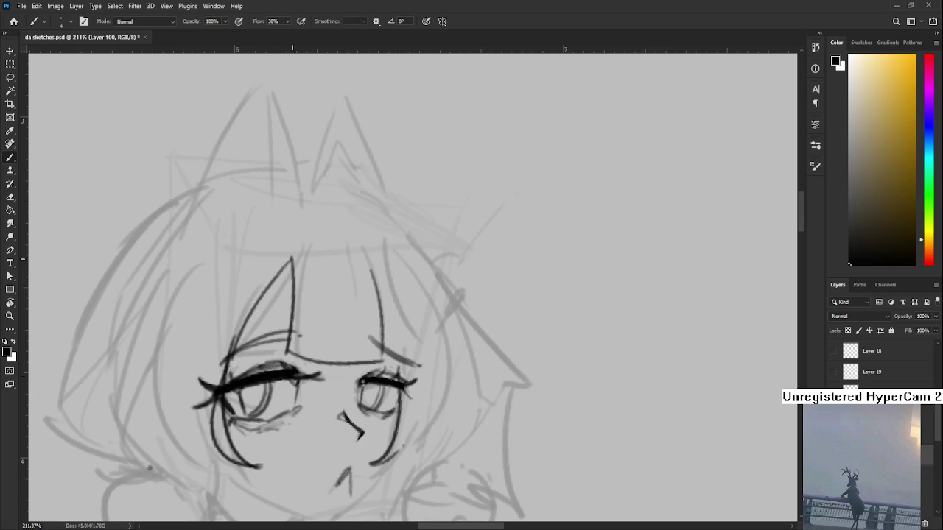
key(ctrl+z)
drag(293, 258, 229, 359)
key(ctrl+z)
drag(293, 258, 226, 364)
key(ctrl+z)
key(ctrl+z)
drag(293, 257, 225, 383)
key(ctrl+z)
key(ctrl+z)
key(ctrl+z)
drag(293, 258, 219, 385)
key(ctrl+z)
key(ctrl+z)
key(ctrl+z)
key(ctrl+z)
drag(293, 257, 224, 364)
Erase and redraw the right bang strand, starting it higher up
mouse_move(346, 289)
mouse_down()
mouse_move(307, 288)
mouse_move(309, 309)
mouse_up()
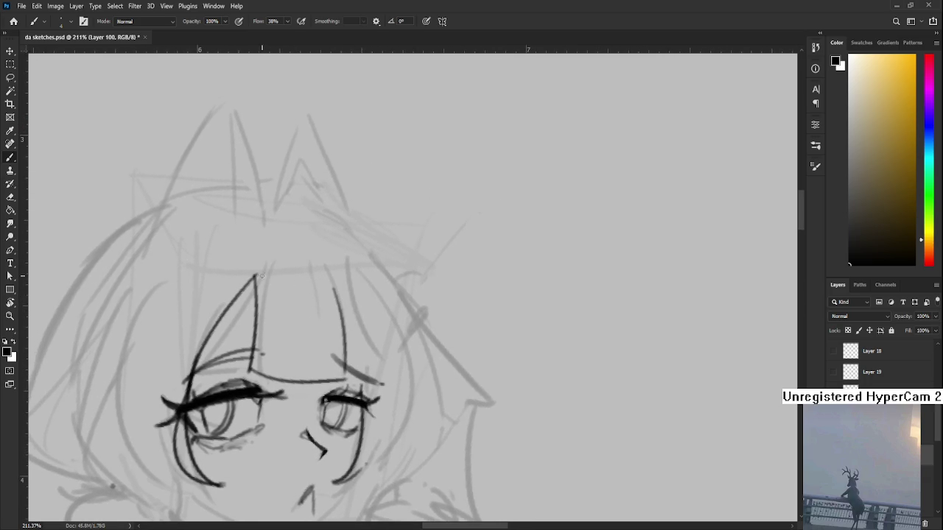
key(e)
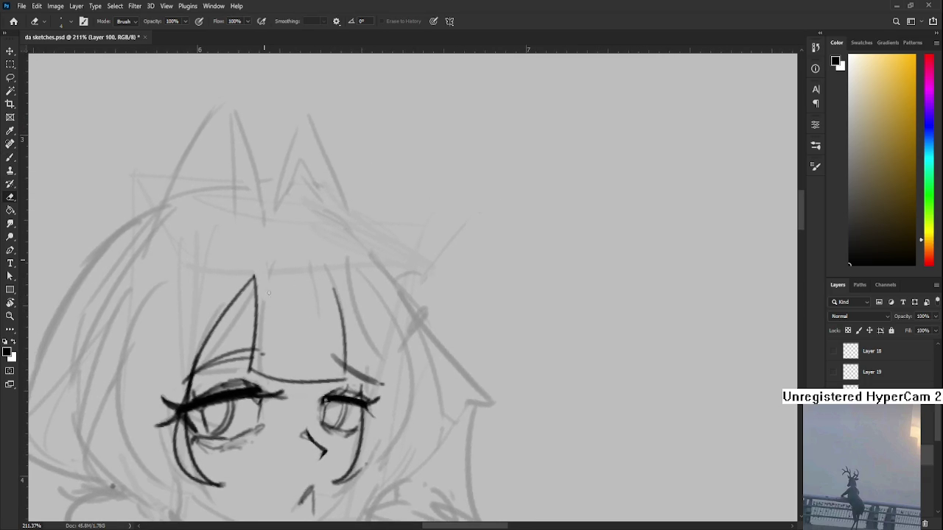
mouse_move(338, 292)
mouse_down()
mouse_move(314, 274)
mouse_move(317, 311)
mouse_up()
key(b)
drag(315, 265, 321, 302)
scroll(326, 326, down, 1)
key(ctrl+z)
drag(312, 242, 320, 346)
key(ctrl+z)
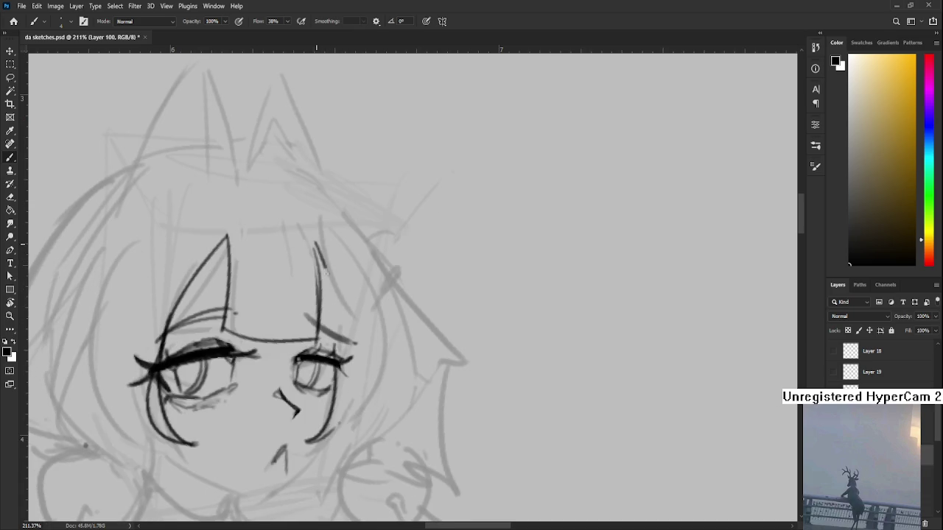
key(ctrl+z)
mouse_move(316, 244)
mouse_down()
mouse_move(321, 336)
mouse_move(341, 380)
mouse_up()
drag(338, 338, 350, 282)
key(ctrl+z)
key(ctrl+z)
mouse_move(329, 200)
mouse_down()
mouse_move(337, 262)
mouse_move(337, 253)
mouse_up()
mouse_move(336, 252)
mouse_down()
mouse_move(349, 301)
mouse_move(331, 383)
mouse_up()
Ink the right cheek outline below the eye
key(ctrl+z)
drag(351, 279, 330, 388)
key(ctrl+z)
drag(352, 275, 333, 387)
key(ctrl+z)
drag(350, 277, 331, 386)
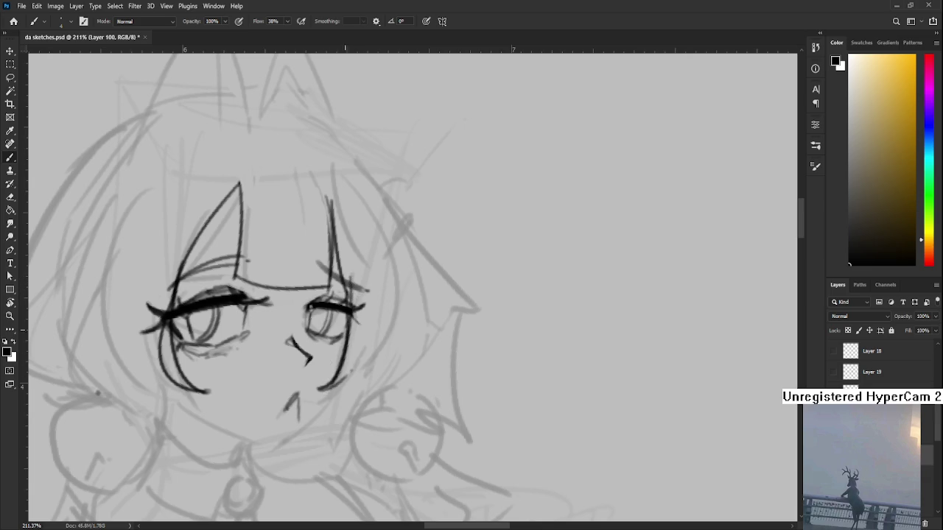
Rotate the canvas view to check the inked lines
key(r)
mouse_move(351, 317)
mouse_down()
mouse_move(369, 318)
mouse_move(360, 402)
mouse_up()
key(r)
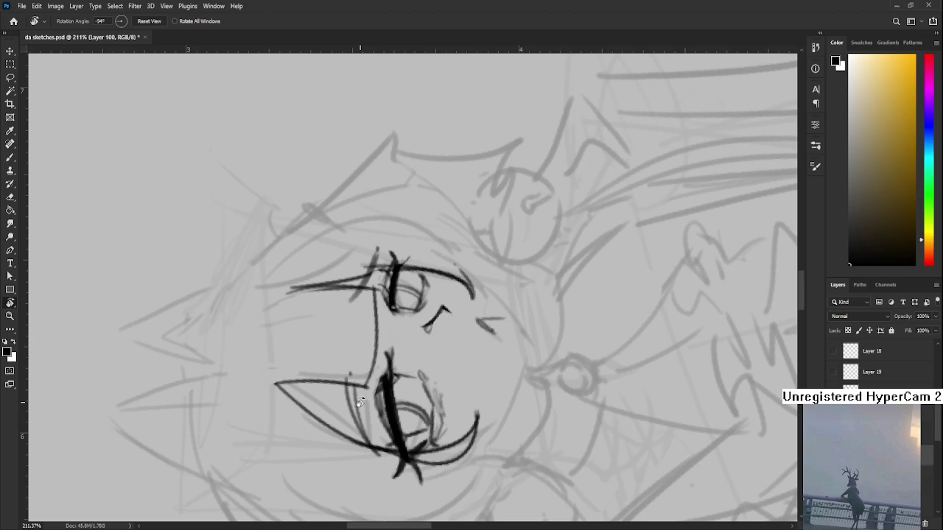
Tilt the canvas nearer upright and ink a pair of middle bang strands
scroll(360, 401, up, 5)
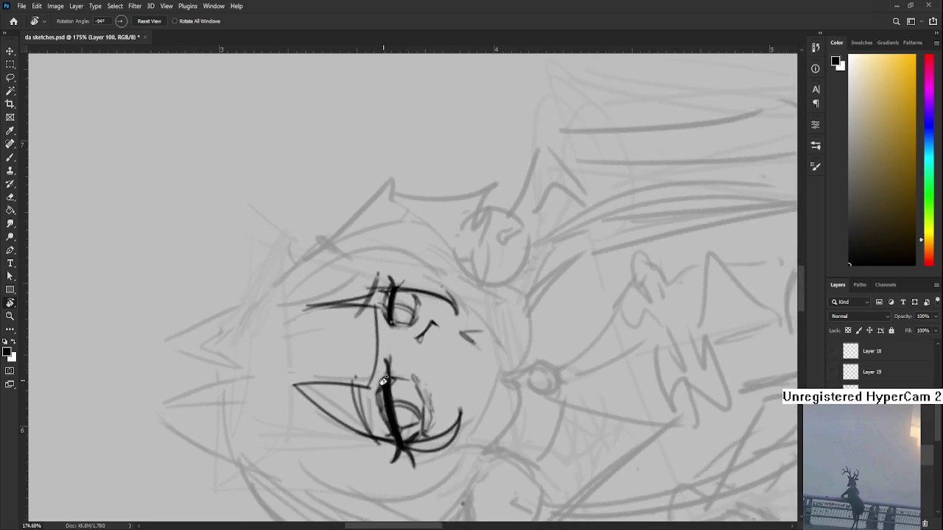
mouse_move(360, 401)
mouse_down()
mouse_move(394, 380)
mouse_move(372, 346)
mouse_up()
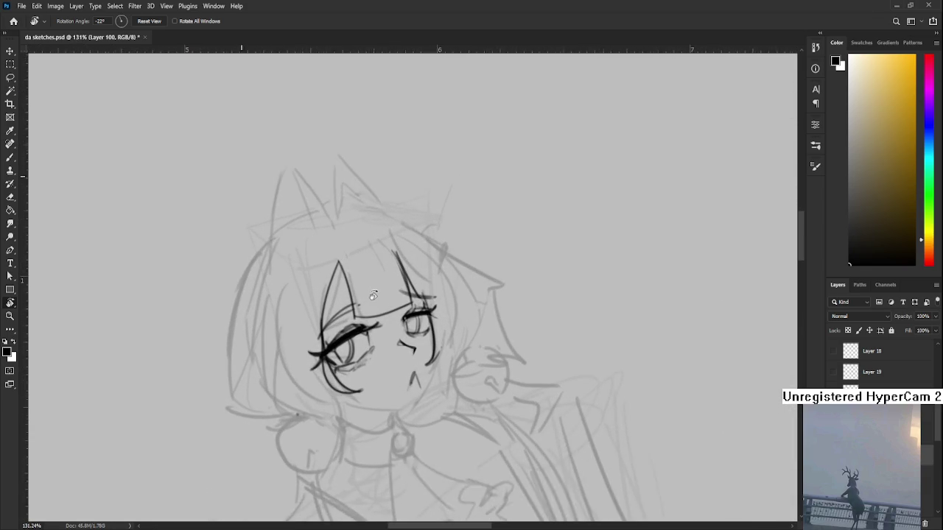
scroll(357, 292, up, 3)
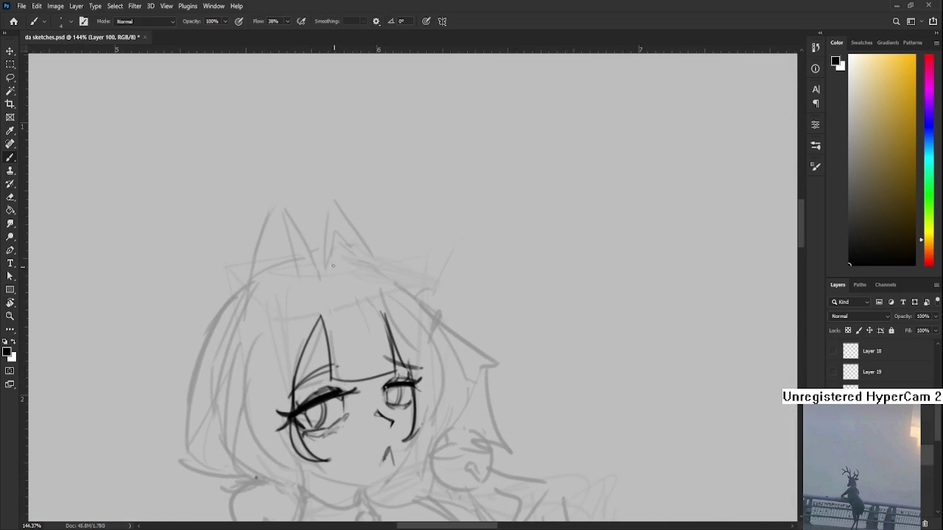
drag(344, 259, 368, 364)
key(ctrl+z)
mouse_move(344, 265)
mouse_down()
mouse_move(368, 365)
mouse_move(343, 381)
mouse_up()
key(ctrl+z)
key(ctrl+z)
mouse_move(340, 258)
mouse_down()
mouse_move(346, 359)
mouse_move(329, 358)
mouse_move(351, 362)
mouse_move(368, 346)
mouse_up()
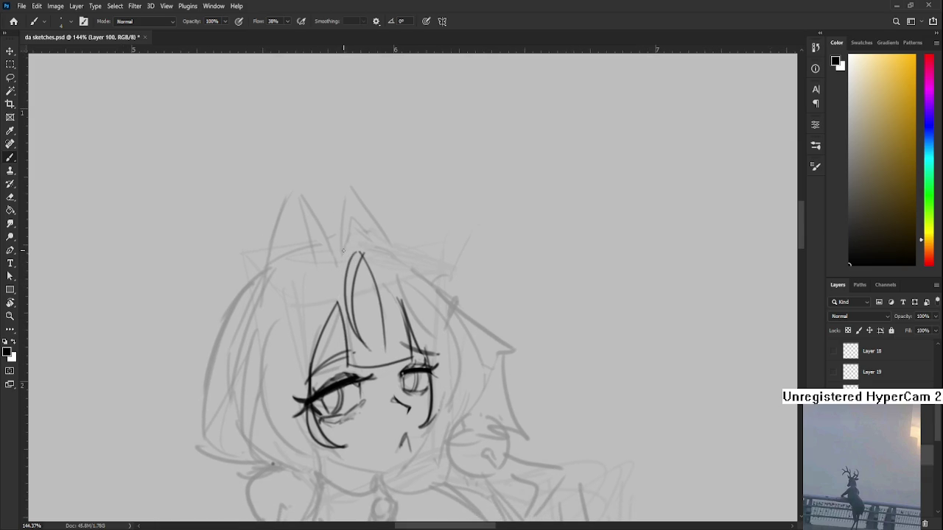
key(ctrl+z)
mouse_move(343, 243)
mouse_down()
mouse_move(327, 309)
mouse_move(343, 358)
mouse_up()
drag(344, 274, 333, 356)
key(ctrl+z)
key(ctrl+z)
mouse_move(343, 270)
mouse_down()
mouse_move(330, 358)
mouse_move(346, 355)
mouse_up()
Add a short strand line splitting the fringe above the right eye
key(r)
drag(360, 253, 410, 307)
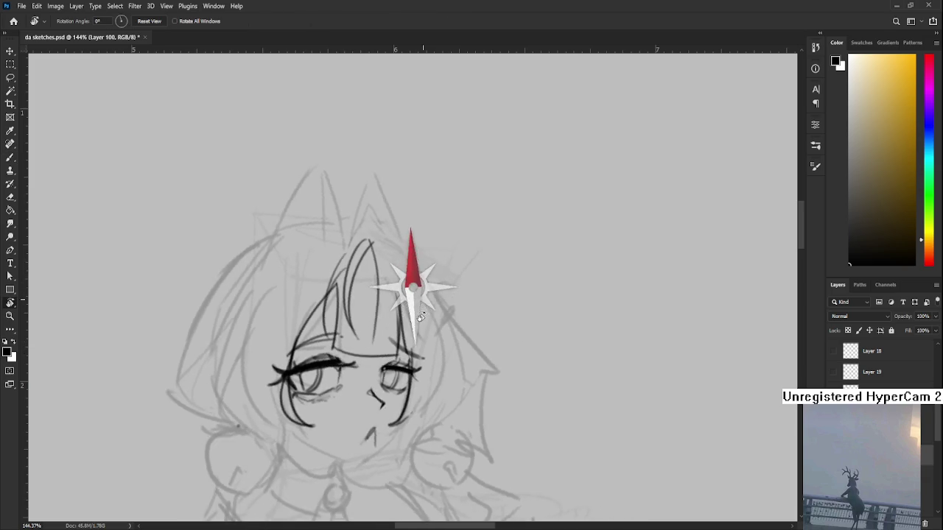
key(e)
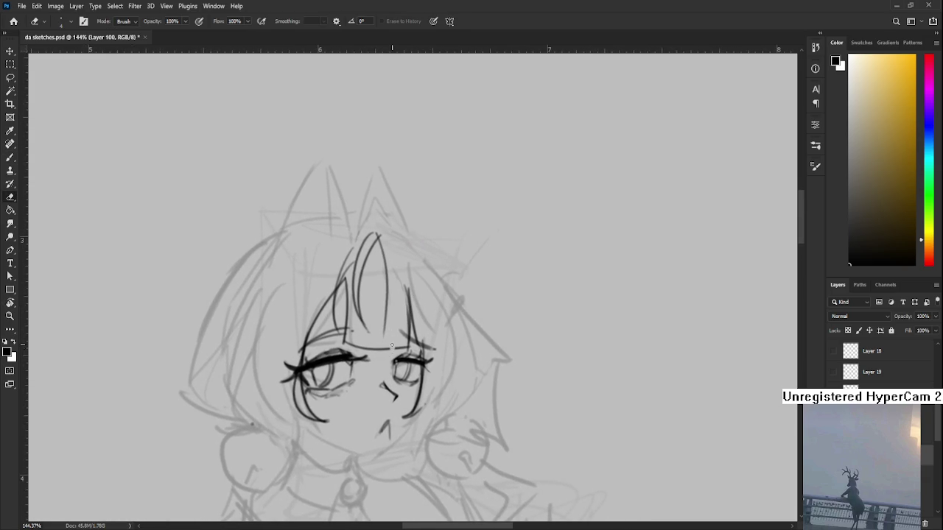
key(b)
mouse_move(393, 314)
mouse_down()
mouse_move(394, 351)
mouse_move(403, 340)
mouse_move(396, 348)
mouse_move(366, 278)
mouse_up()
key(ctrl+z)
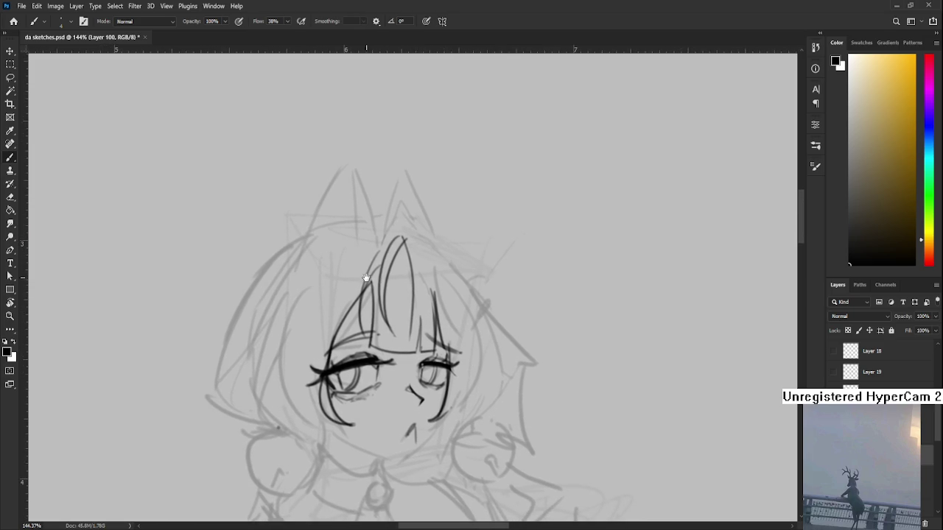
drag(366, 278, 370, 251)
scroll(330, 248, down, 1)
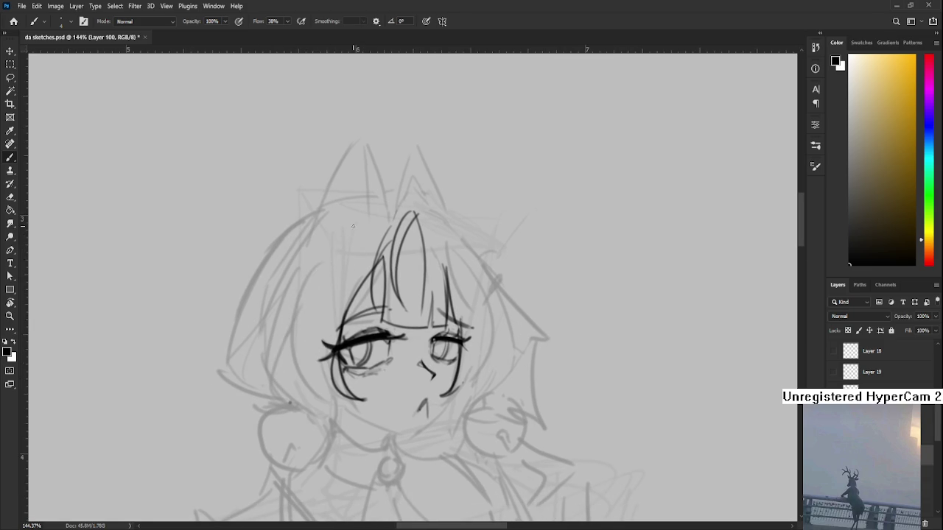
Ink the left hair's outer edge and try an inner strand below the eye
mouse_move(348, 235)
mouse_down()
mouse_move(273, 372)
mouse_move(329, 416)
mouse_up()
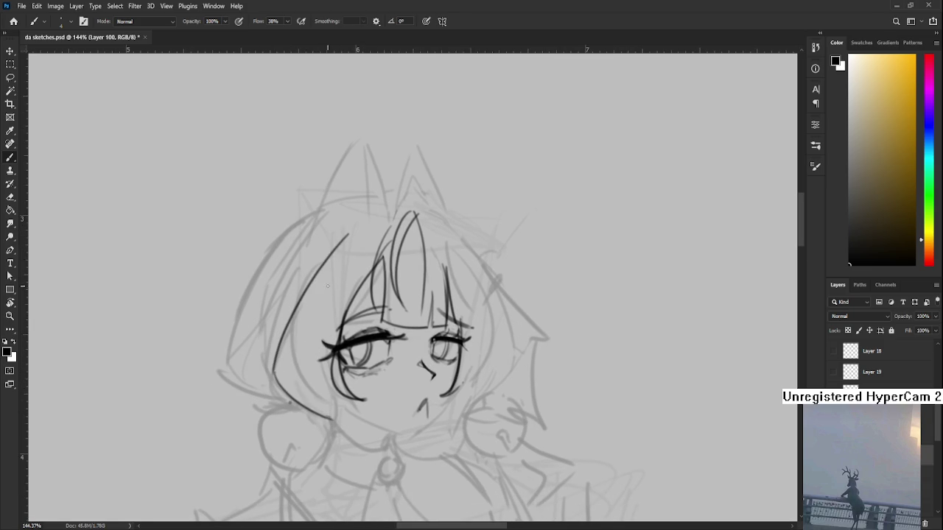
drag(327, 286, 329, 264)
key(ctrl+z)
mouse_move(349, 214)
mouse_down()
mouse_move(295, 360)
mouse_move(298, 321)
mouse_move(324, 387)
mouse_move(320, 335)
mouse_up()
key(ctrl+z)
key(ctrl+z)
key(ctrl+z)
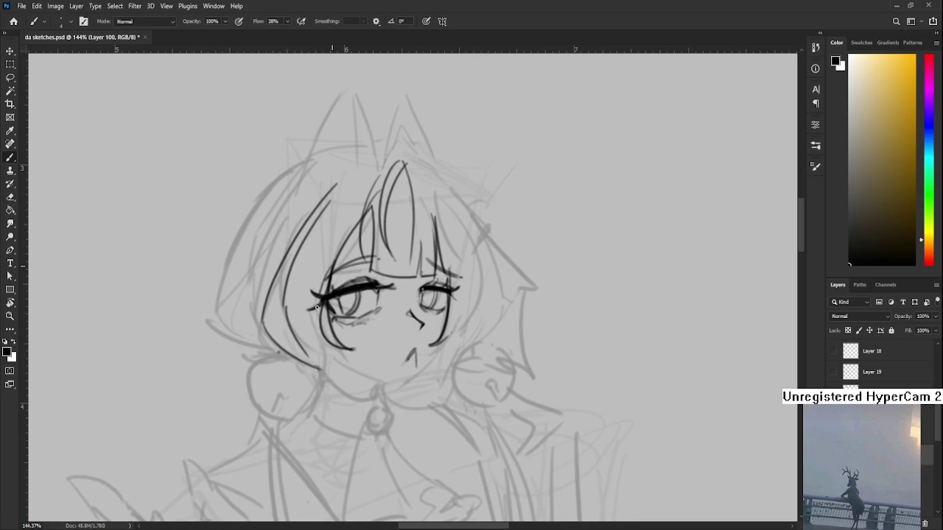
key(ctrl+z)
mouse_move(328, 266)
mouse_down()
mouse_move(312, 315)
mouse_move(349, 408)
mouse_up()
key(ctrl+z)
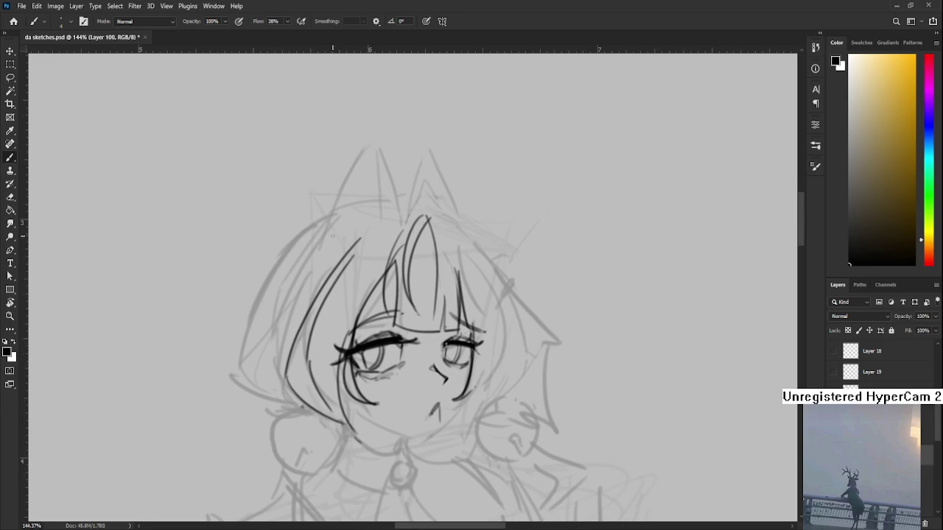
Draw the long strand sweeping down-left from the bangs, redoing it until it sits right
mouse_move(336, 215)
mouse_down()
mouse_move(266, 346)
mouse_move(268, 333)
mouse_up()
key(ctrl+z)
key(ctrl+z)
mouse_move(337, 215)
mouse_down()
mouse_move(255, 341)
mouse_move(271, 308)
mouse_up()
key(ctrl+z)
key(ctrl+z)
key(ctrl+z)
drag(339, 209, 271, 304)
key(ctrl+z)
mouse_move(339, 209)
mouse_down()
mouse_move(270, 304)
mouse_move(274, 336)
mouse_up()
key(ctrl+z)
key(ctrl+z)
key(ctrl+z)
mouse_move(271, 295)
mouse_down()
mouse_move(277, 367)
mouse_move(274, 340)
mouse_up()
key(ctrl+z)
key(ctrl+z)
drag(312, 246, 272, 345)
key(ctrl+z)
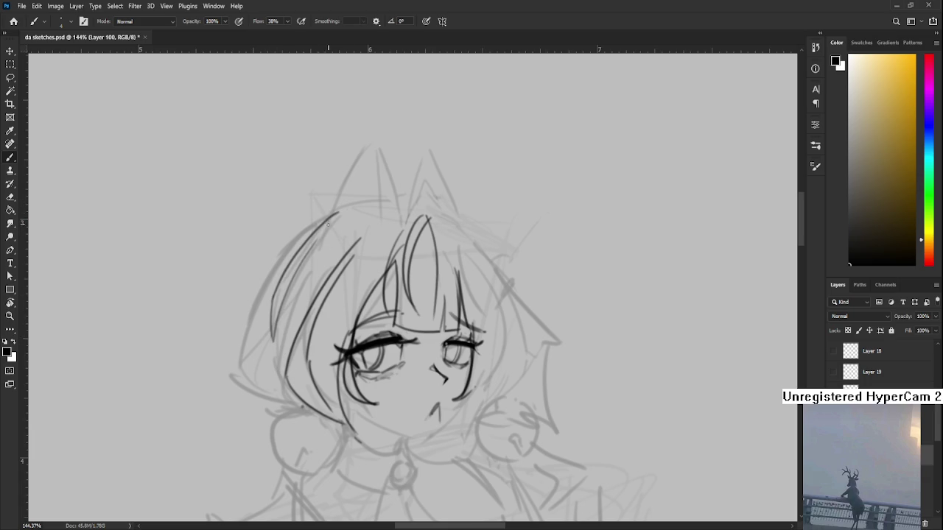
Lengthen the long left strand and add a short strand at the lower-left hair
key(ctrl+z)
drag(338, 212, 279, 374)
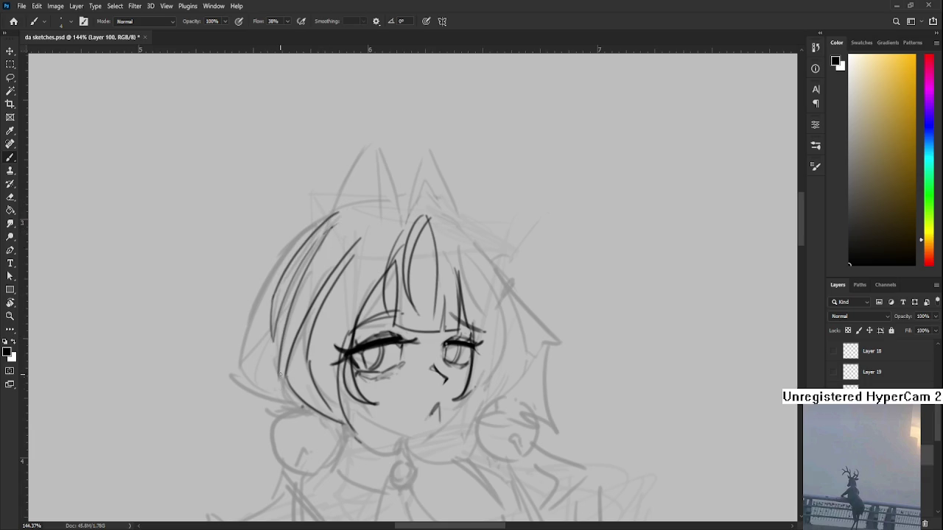
key(ctrl+z)
mouse_move(274, 338)
mouse_down()
mouse_move(280, 380)
mouse_move(273, 370)
mouse_up()
key(ctrl+z)
mouse_move(271, 337)
mouse_down()
mouse_move(275, 376)
mouse_move(273, 367)
mouse_up()
key(ctrl+z)
Redraw the long outer left hair outline and add short strands at its lower left
scroll(273, 370, down, 2)
scroll(281, 346, down, 2)
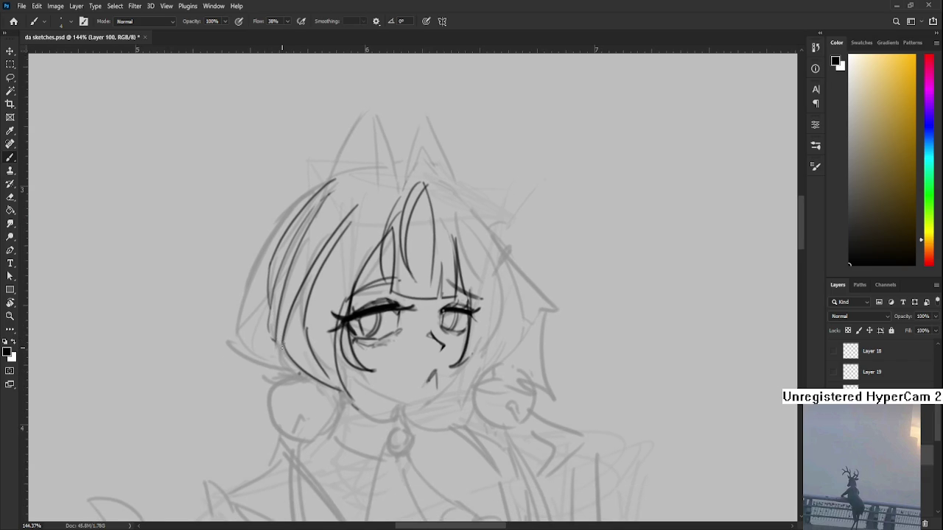
scroll(281, 346, down, 2)
scroll(278, 272, up, 2)
key(ctrl+z)
mouse_move(324, 193)
mouse_down()
mouse_move(272, 255)
mouse_move(284, 367)
mouse_up()
key(ctrl+z)
drag(240, 335, 305, 374)
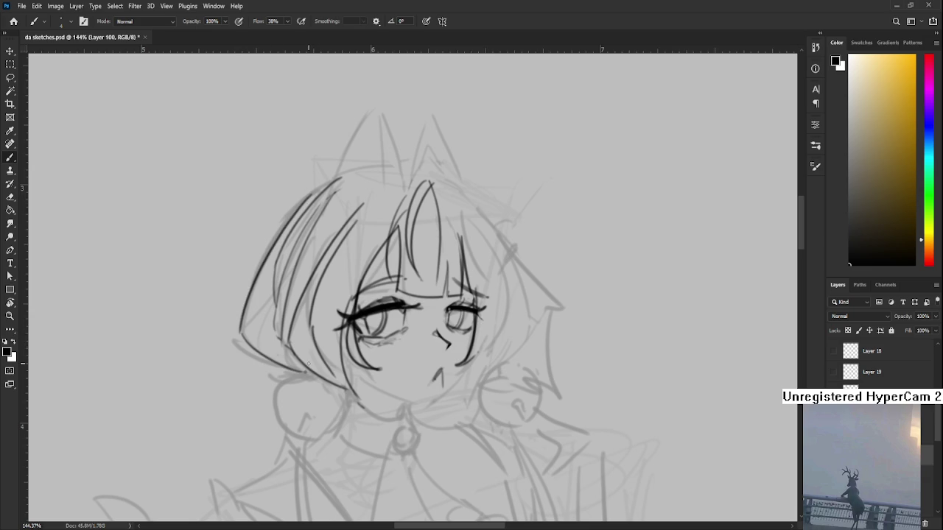
mouse_move(255, 330)
mouse_down()
mouse_move(302, 377)
mouse_move(299, 370)
mouse_up()
key(ctrl+z)
drag(268, 290, 258, 328)
alt+scroll(392, 199, down, 3)
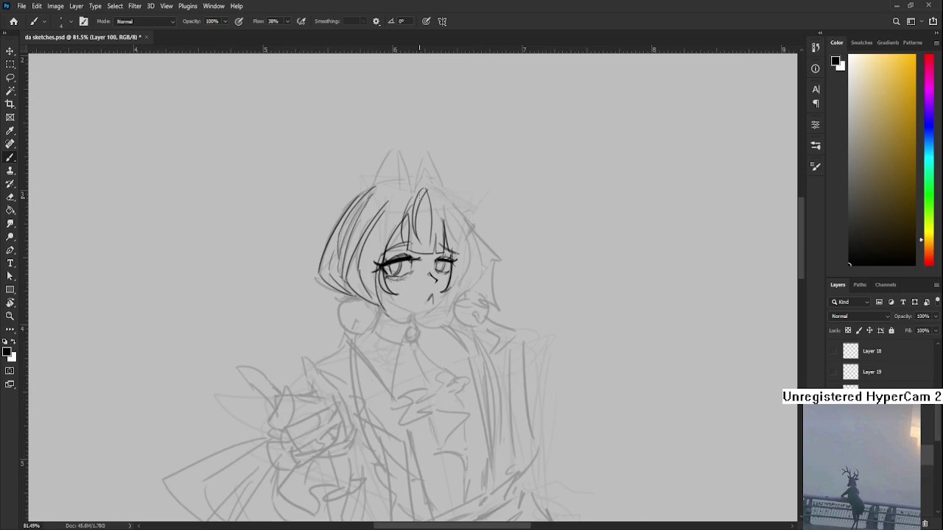
Ink the left cat ear up to its tip and the left edge of the right ear
drag(362, 253, 320, 329)
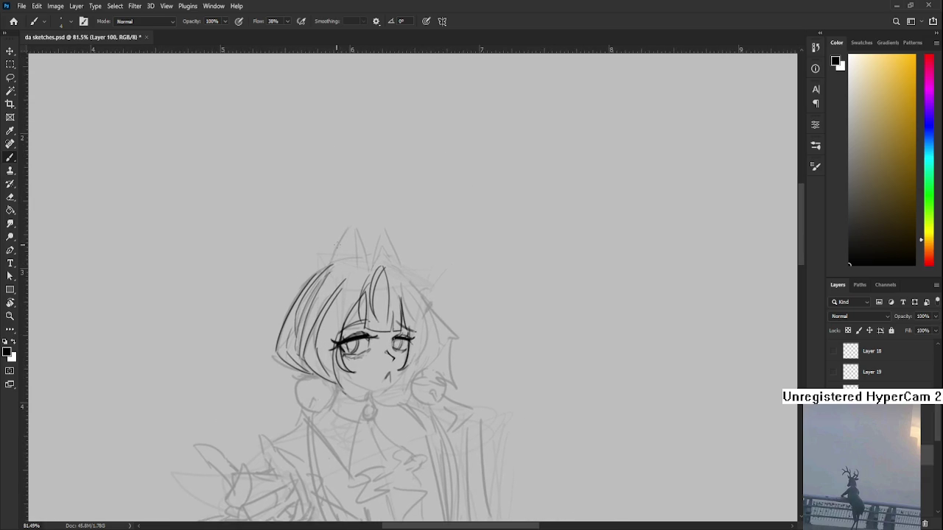
drag(333, 261, 352, 227)
drag(371, 251, 361, 244)
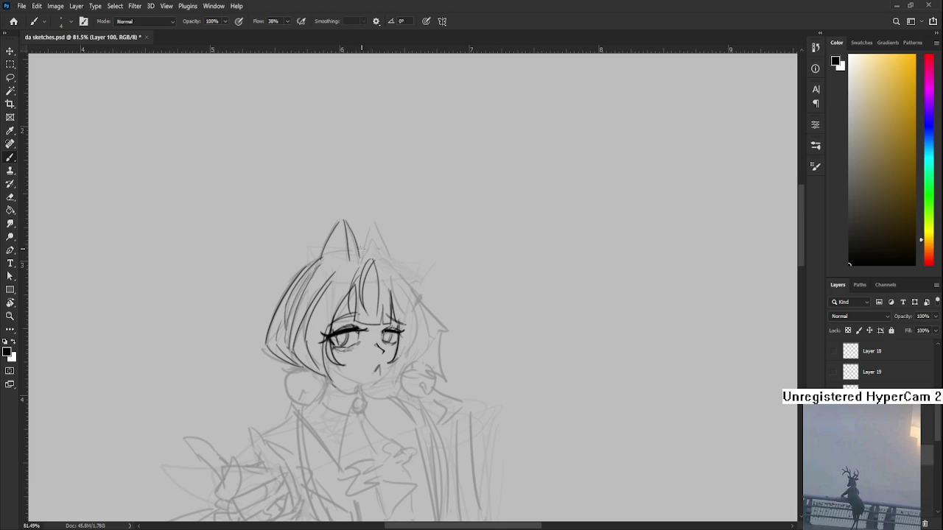
drag(373, 221, 361, 254)
key(ctrl+z)
Ink the right ear's outer edge and the hair edge running below it
key(ctrl+z)
drag(373, 220, 360, 254)
drag(374, 220, 405, 273)
key(ctrl+z)
key(ctrl+z)
mouse_move(381, 238)
mouse_down()
mouse_move(409, 276)
mouse_move(404, 268)
mouse_up()
key(ctrl+z)
key(ctrl+z)
key(ctrl+z)
mouse_move(380, 238)
mouse_down()
mouse_move(421, 296)
mouse_move(403, 268)
mouse_move(413, 317)
mouse_up()
key(ctrl+z)
key(ctrl+z)
key(ctrl+z)
key(ctrl+z)
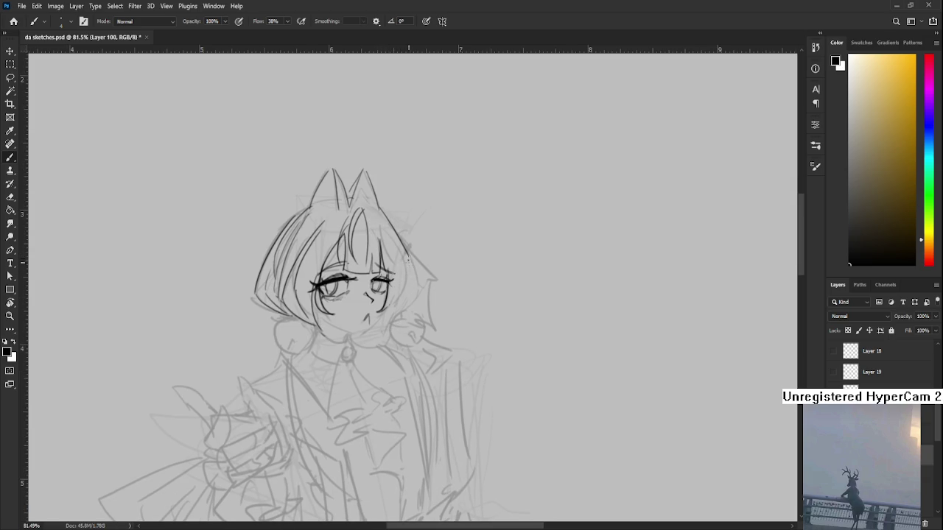
key(ctrl+z)
mouse_move(409, 263)
mouse_down()
mouse_move(388, 324)
mouse_move(413, 298)
mouse_up()
key(ctrl+z)
key(ctrl+z)
mouse_move(406, 253)
mouse_down()
mouse_move(409, 293)
mouse_move(380, 318)
mouse_move(395, 295)
mouse_move(384, 357)
mouse_up()
scroll(396, 280, up, 2)
key(ctrl+z)
Draw the right side of the hair and face down to the chin
drag(396, 273, 380, 354)
scroll(392, 298, down, 3)
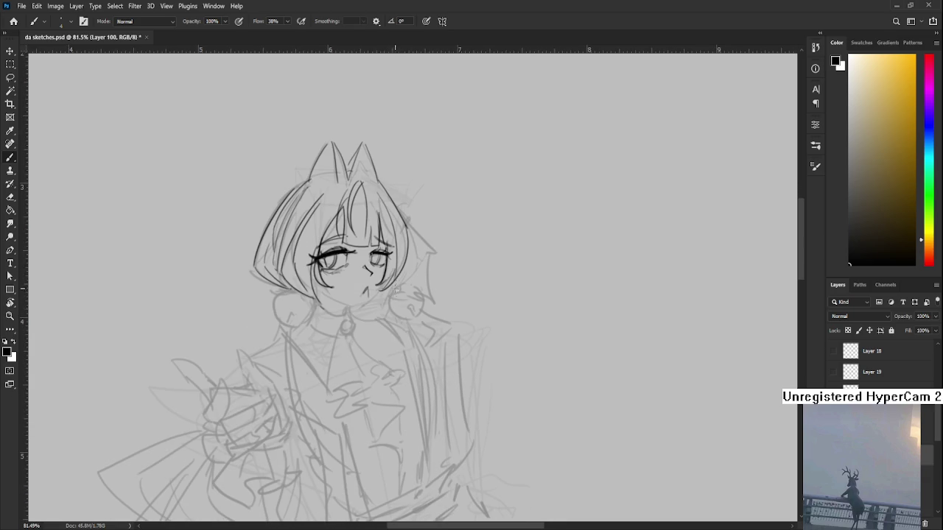
drag(388, 273, 358, 329)
drag(386, 259, 368, 339)
key(ctrl+z)
key(ctrl+z)
drag(387, 271, 368, 335)
key(ctrl+z)
drag(390, 280, 372, 338)
key(ctrl+z)
key(ctrl+z)
drag(393, 284, 373, 330)
drag(399, 305, 394, 346)
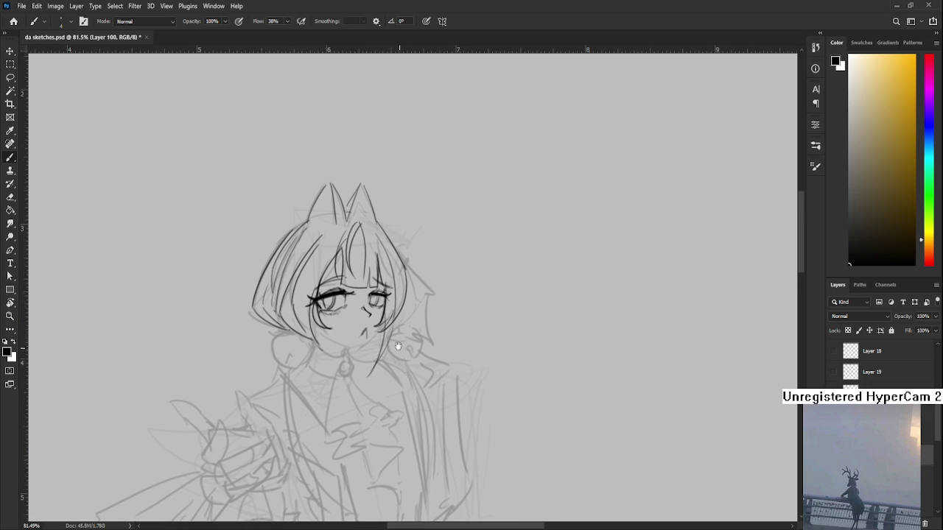
Rotate the canvas slightly and erase stray segments of the right hair outline
key(e)
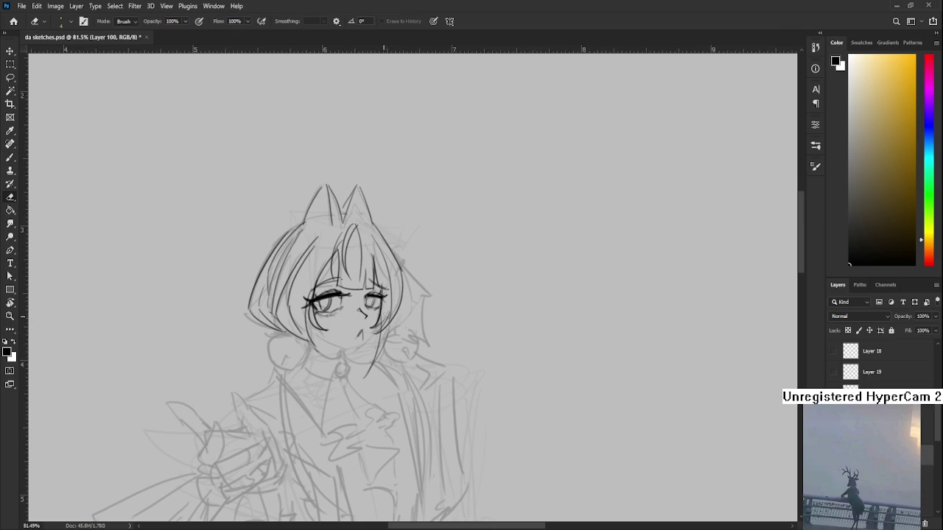
drag(387, 253, 374, 298)
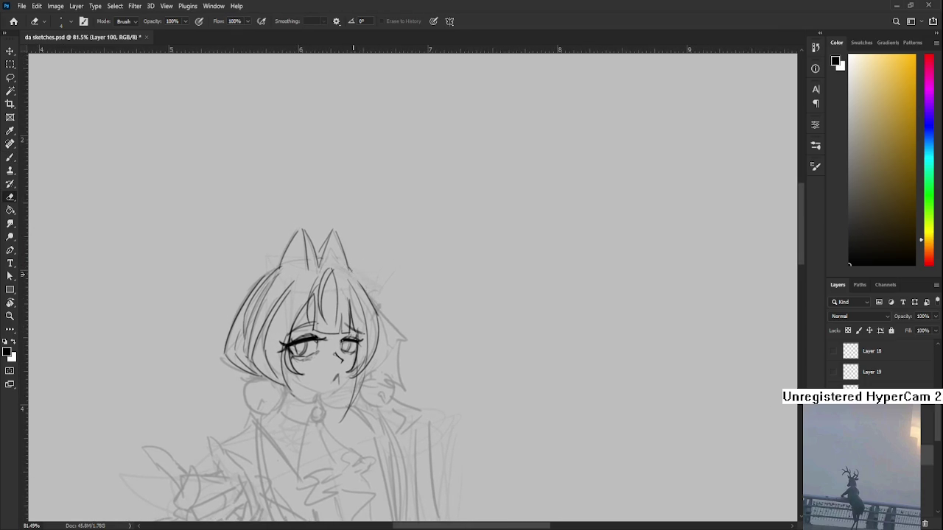
key(b)
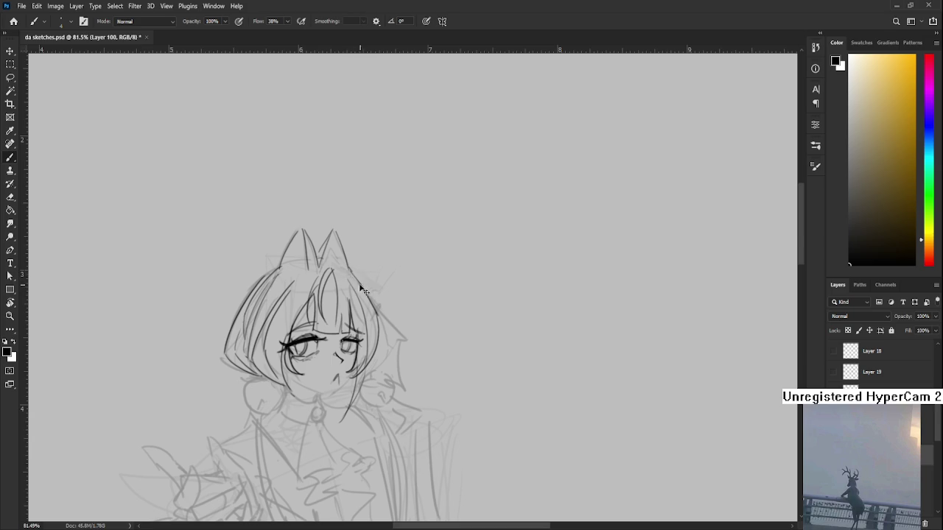
key(e)
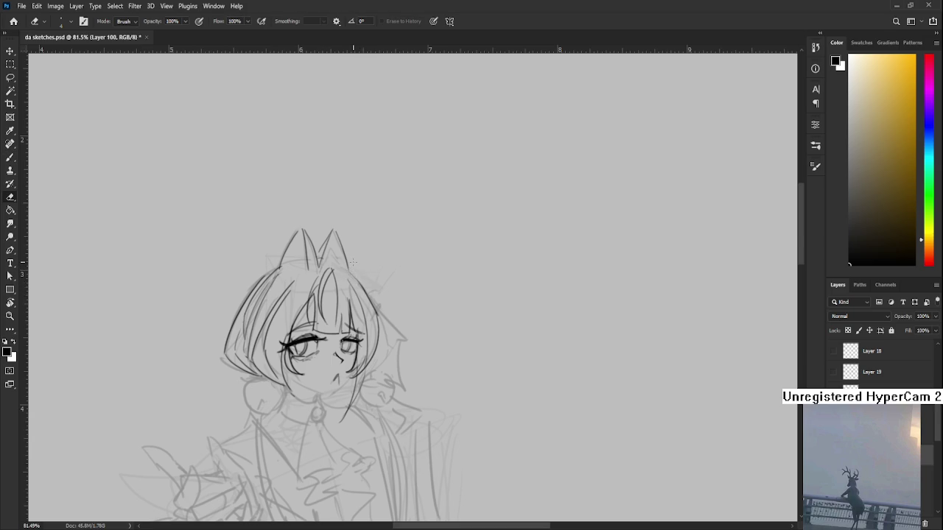
scroll(353, 261, down, 3)
key(r)
mouse_move(338, 316)
mouse_down()
mouse_move(346, 331)
mouse_move(360, 310)
mouse_up()
scroll(359, 311, up, 2)
scroll(360, 311, up, 1)
scroll(359, 311, up, 1)
scroll(354, 324, up, 1)
key(e)
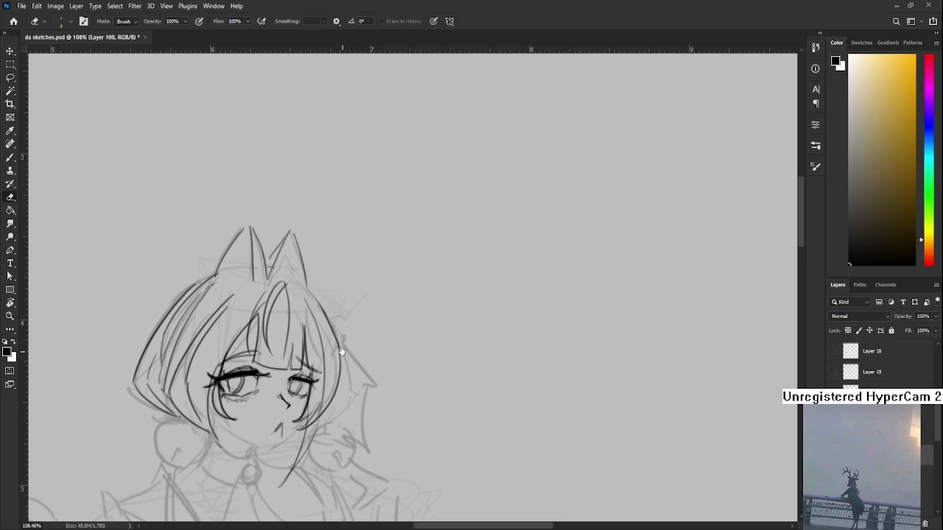
drag(341, 352, 352, 335)
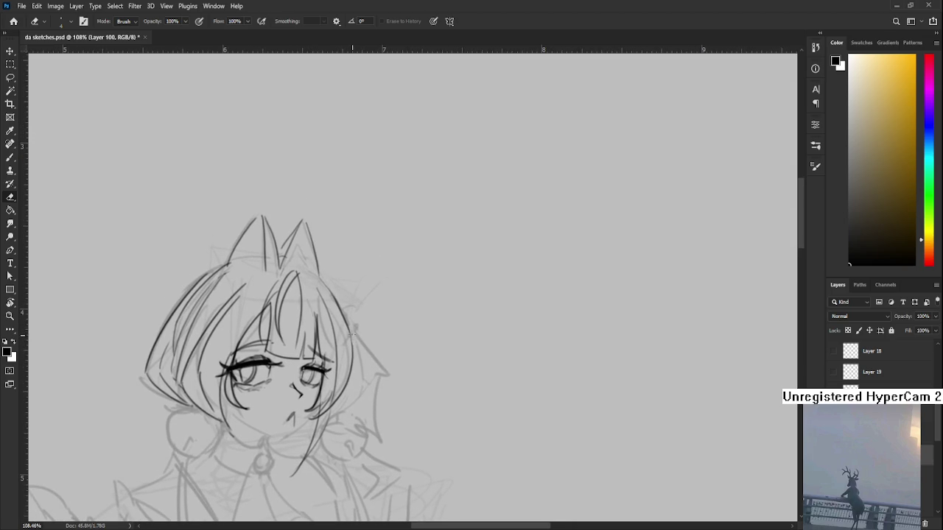
drag(342, 317, 338, 299)
drag(344, 335, 338, 315)
With the canvas turned upside down, redraw the outer hair outline until it is smooth
key(b)
key(r)
drag(357, 338, 420, 305)
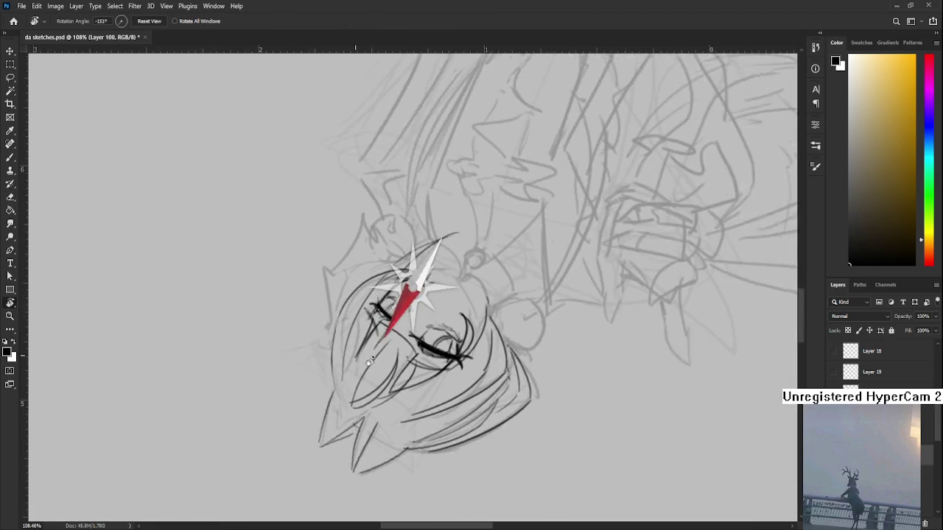
drag(315, 287, 318, 375)
key(ctrl+z)
drag(315, 289, 336, 396)
key(ctrl+z)
key(ctrl+z)
mouse_move(316, 289)
mouse_down()
mouse_move(345, 416)
mouse_move(329, 392)
mouse_up()
key(ctrl+z)
key(ctrl+z)
key(ctrl+z)
drag(314, 294, 330, 393)
key(ctrl+z)
key(ctrl+z)
drag(313, 296, 325, 397)
key(ctrl+z)
drag(314, 295, 331, 397)
key(ctrl+z)
mouse_move(314, 295)
mouse_down()
mouse_move(329, 401)
mouse_move(328, 391)
mouse_up()
key(ctrl+z)
key(ctrl+z)
key(ctrl+z)
drag(313, 295, 330, 401)
key(ctrl+z)
drag(314, 295, 330, 401)
key(ctrl+z)
drag(314, 296, 332, 400)
key(ctrl+z)
Erase part of the dark hair line and turn the canvas back upright
key(r)
mouse_move(429, 306)
mouse_down()
mouse_move(356, 339)
mouse_move(363, 302)
mouse_move(355, 256)
mouse_up()
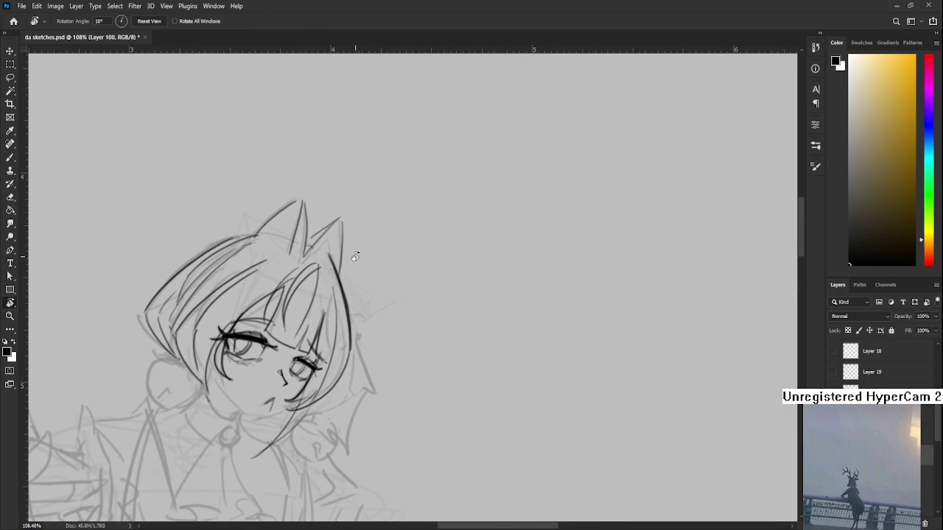
key(e)
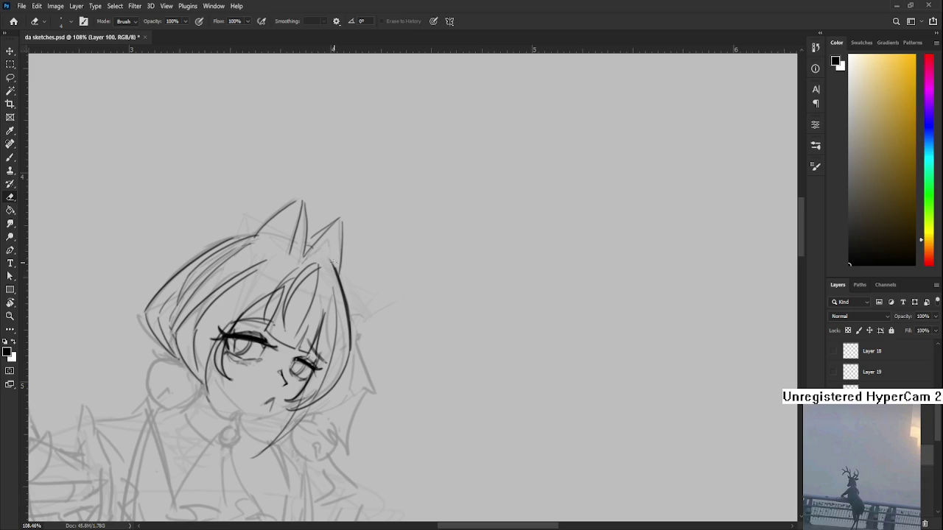
key(r)
mouse_move(333, 259)
mouse_down()
mouse_move(377, 324)
mouse_move(329, 308)
mouse_up()
key(e)
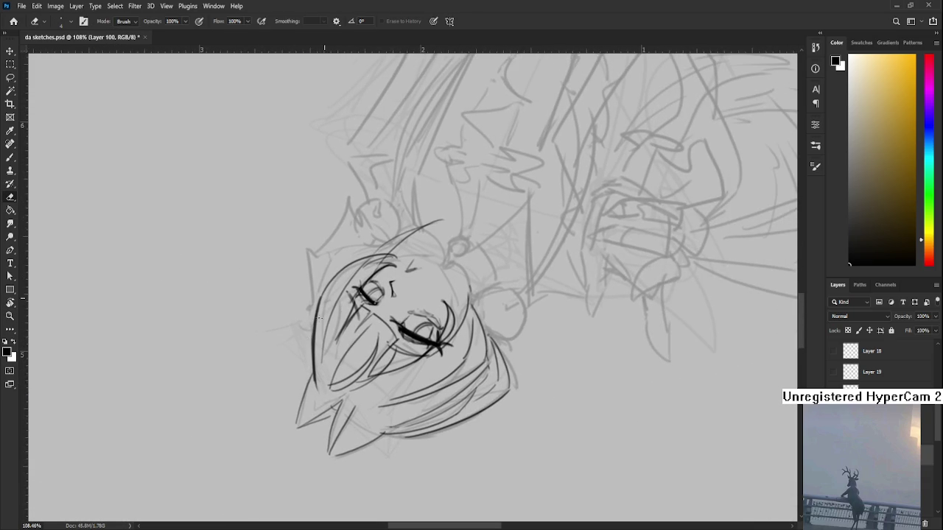
drag(321, 310, 321, 363)
key(r)
mouse_move(315, 393)
mouse_down()
mouse_move(439, 346)
mouse_move(420, 315)
mouse_move(383, 298)
mouse_up()
Ink the left jawline from cheek to chin and darken it with extra strokes
key(b)
mouse_move(365, 366)
mouse_down()
mouse_move(375, 320)
mouse_move(399, 313)
mouse_up()
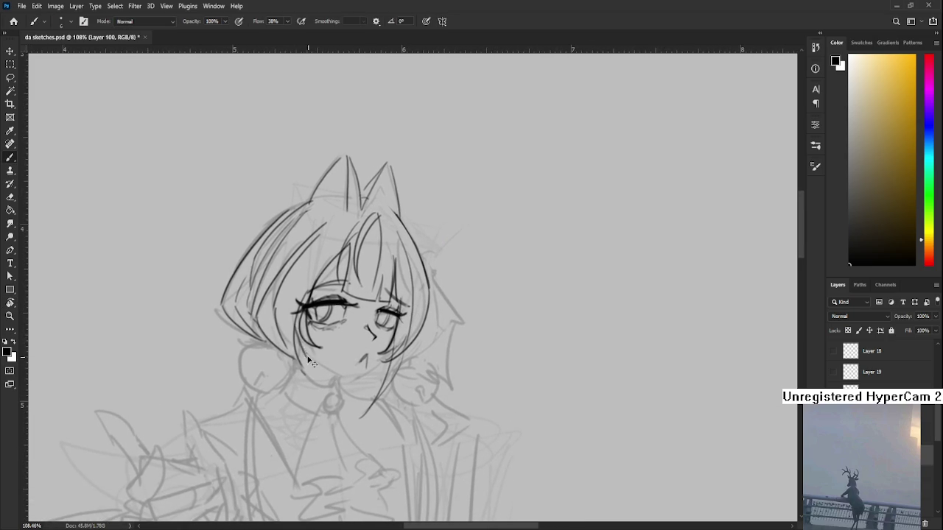
mouse_move(298, 343)
mouse_down()
mouse_move(349, 378)
mouse_move(383, 360)
mouse_move(404, 332)
mouse_up()
key(ctrl+z)
key(ctrl+z)
key(ctrl+z)
key(ctrl+z)
key(ctrl+z)
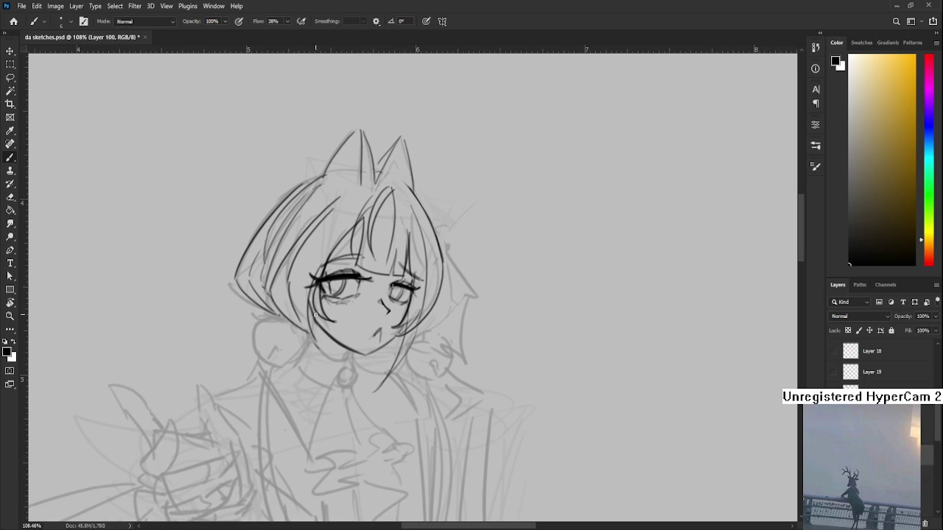
mouse_move(335, 359)
mouse_down()
mouse_move(309, 318)
mouse_move(319, 343)
mouse_up()
key(ctrl+z)
mouse_move(308, 305)
mouse_down()
mouse_move(328, 352)
mouse_move(324, 339)
mouse_move(342, 353)
mouse_move(315, 327)
mouse_move(347, 361)
mouse_move(349, 353)
mouse_move(338, 361)
mouse_move(346, 353)
mouse_up()
scroll(366, 339, down, 5)
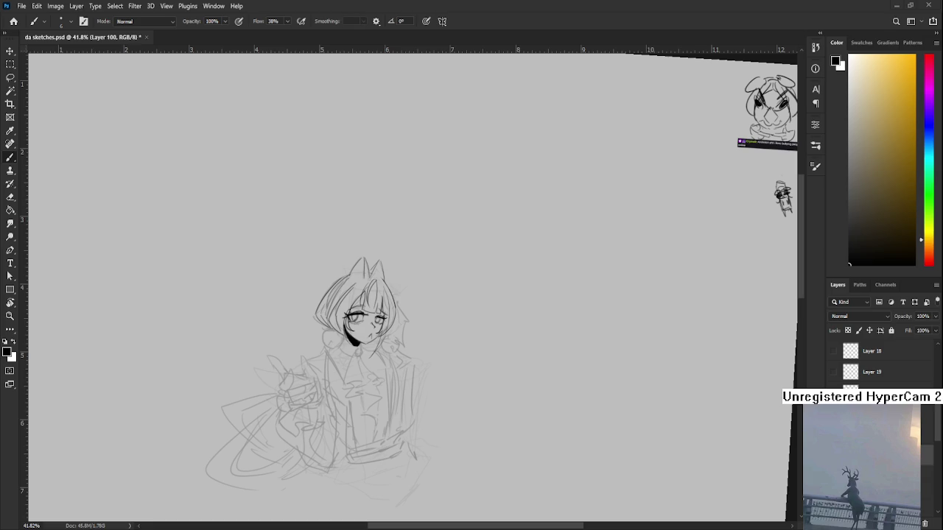
Zoom in and ink the line left of the black collar shadow beneath the chin, retrying strokes
drag(301, 356, 397, 365)
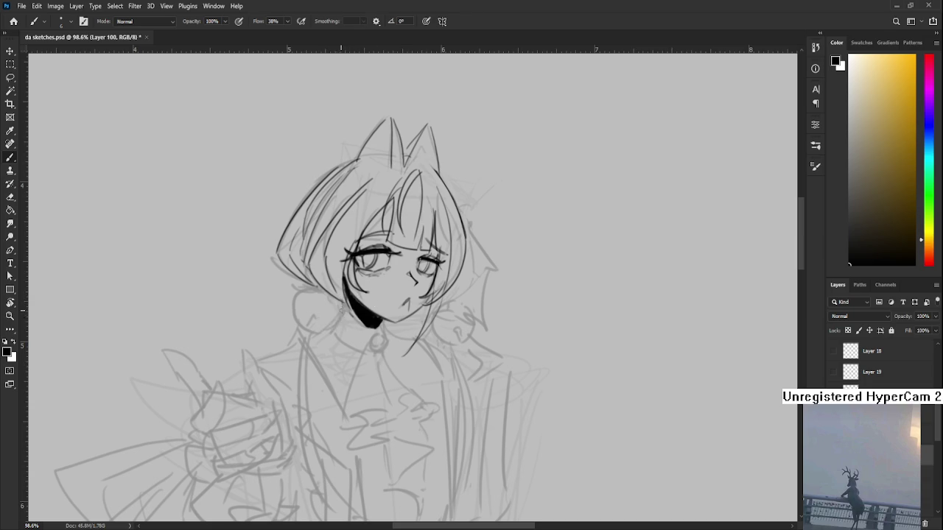
drag(341, 298, 324, 332)
key(ctrl+z)
key(ctrl+z)
drag(345, 296, 333, 333)
scroll(346, 324, down, 2)
mouse_move(336, 296)
mouse_down()
mouse_move(371, 330)
mouse_move(361, 333)
mouse_up()
key(ctrl+z)
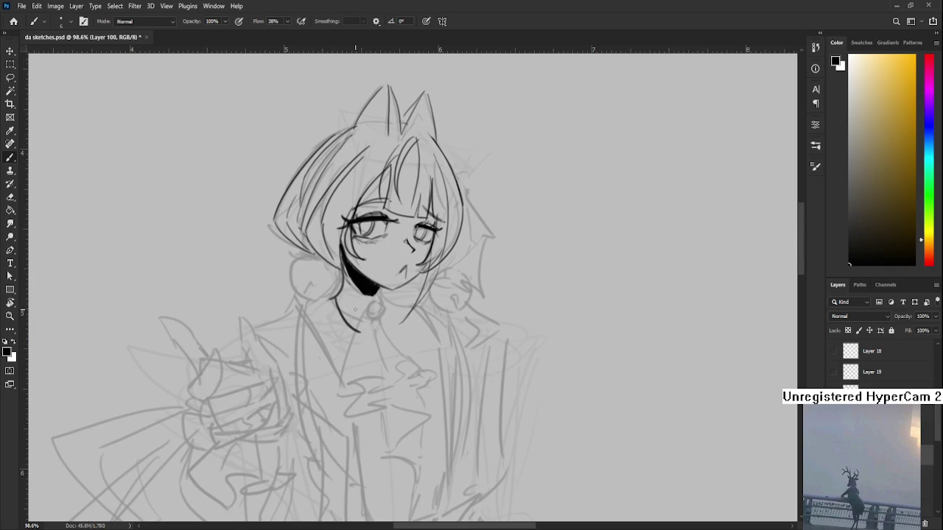
key(ctrl+z)
Draw the left and right collar edges sweeping down from below the chin
mouse_move(379, 300)
mouse_down()
mouse_move(370, 278)
mouse_move(341, 315)
mouse_up()
key(ctrl+z)
drag(326, 277, 342, 315)
key(ctrl+z)
drag(378, 277, 363, 303)
mouse_move(359, 291)
mouse_down()
mouse_move(383, 315)
mouse_move(369, 314)
mouse_move(379, 329)
mouse_up()
key(ctrl+z)
key(ctrl+z)
key(ctrl+z)
key(ctrl+z)
mouse_move(358, 289)
mouse_down()
mouse_move(378, 329)
mouse_move(356, 296)
mouse_move(366, 302)
mouse_up()
Drop a line from the collar point and add the first ruffle hook with a longer tail
key(e)
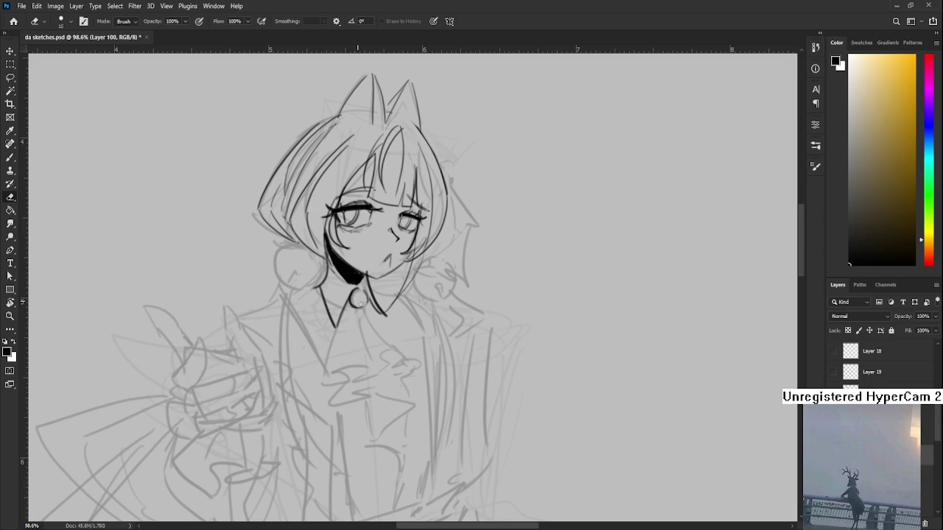
mouse_move(351, 333)
mouse_down()
mouse_move(360, 302)
mouse_move(337, 320)
mouse_move(333, 343)
mouse_up()
key(b)
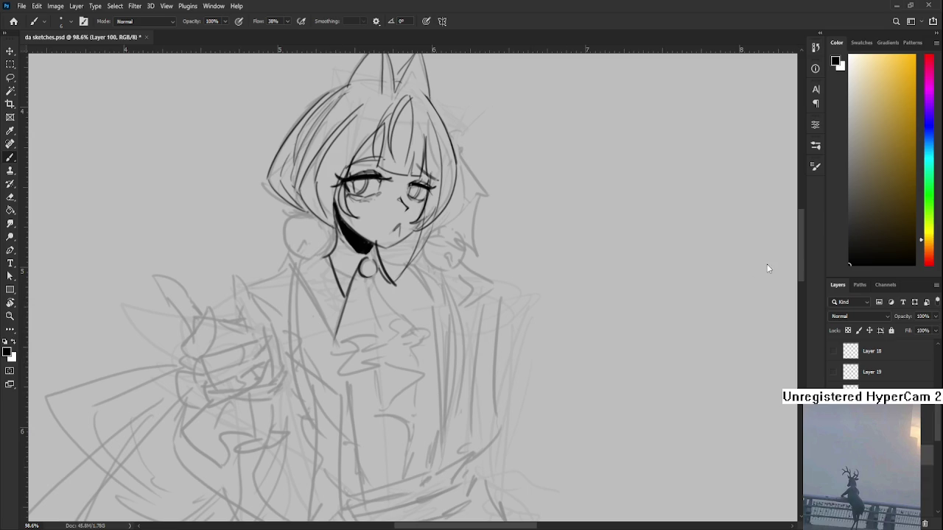
key(ctrl+z)
mouse_move(346, 293)
mouse_down()
mouse_move(329, 351)
mouse_move(354, 351)
mouse_up()
key(ctrl+z)
key(ctrl+z)
drag(337, 347, 389, 345)
key(ctrl+z)
key(ctrl+z)
key(ctrl+z)
key(ctrl+z)
mouse_move(385, 340)
mouse_down()
mouse_move(423, 327)
mouse_move(398, 329)
mouse_move(426, 315)
mouse_up()
key(ctrl+z)
key(ctrl+z)
key(ctrl+z)
key(ctrl+z)
key(ctrl+z)
Refine the ruffle tail, extending the curve rightward and reshaping its small right curl
mouse_move(398, 344)
mouse_down()
mouse_move(382, 321)
mouse_move(399, 340)
mouse_move(428, 319)
mouse_up()
key(ctrl+z)
key(ctrl+z)
key(ctrl+z)
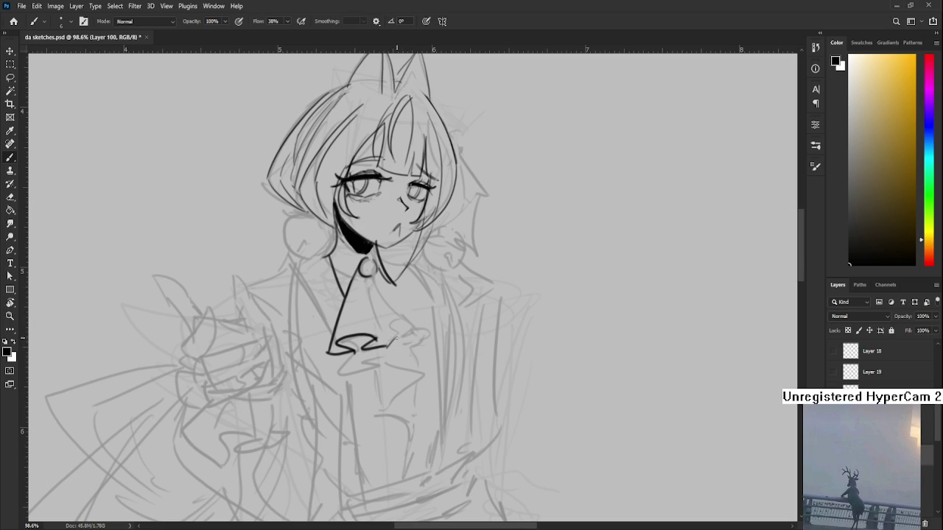
mouse_move(386, 337)
mouse_down()
mouse_move(424, 324)
mouse_move(405, 348)
mouse_up()
key(ctrl+z)
key(ctrl+z)
key(e)
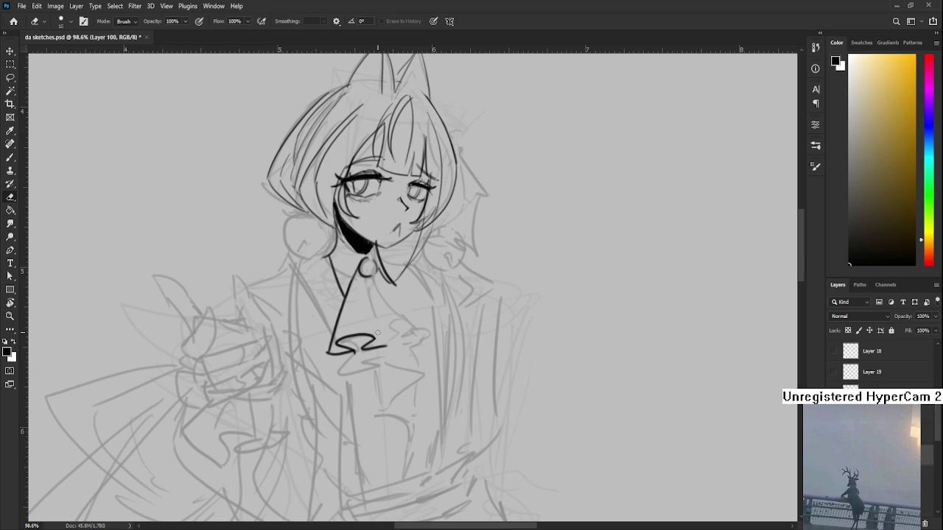
key(r)
mouse_move(332, 360)
mouse_down()
mouse_move(399, 310)
mouse_move(361, 333)
mouse_move(352, 357)
mouse_move(338, 361)
mouse_move(366, 352)
mouse_move(355, 362)
mouse_up()
key(b)
key(e)
key(b)
key(ctrl+z)
key(ctrl+z)
key(ctrl+z)
key(ctrl+z)
key(ctrl+z)
mouse_move(337, 361)
mouse_down()
mouse_move(374, 352)
mouse_move(379, 327)
mouse_move(393, 336)
mouse_move(344, 332)
mouse_up()
key(ctrl+z)
key(ctrl+z)
key(ctrl+z)
mouse_move(352, 366)
mouse_down()
mouse_move(381, 359)
mouse_move(399, 323)
mouse_up()
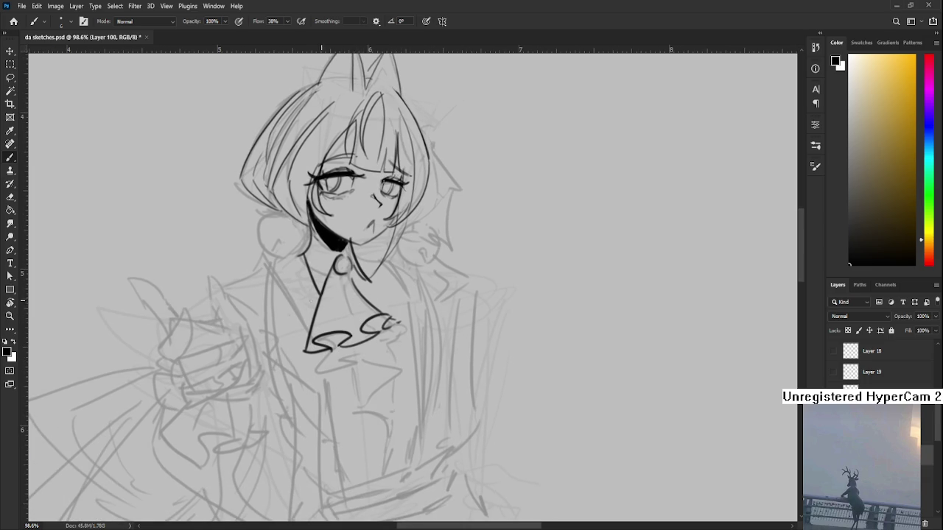
Draw the cravat's left edge below the brooch, light guide strokes, and its diagonal fold
drag(328, 279, 316, 335)
drag(348, 287, 343, 328)
drag(345, 293, 357, 324)
drag(352, 279, 394, 309)
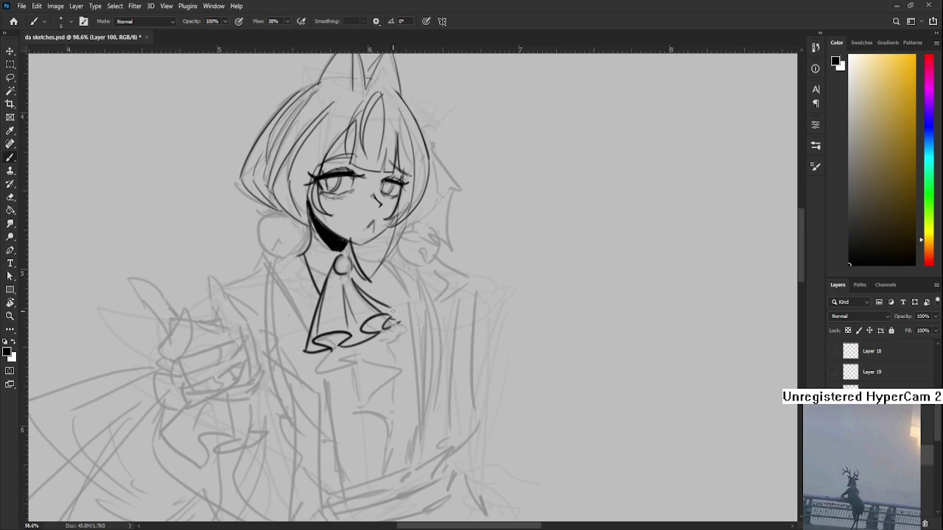
drag(403, 328, 416, 291)
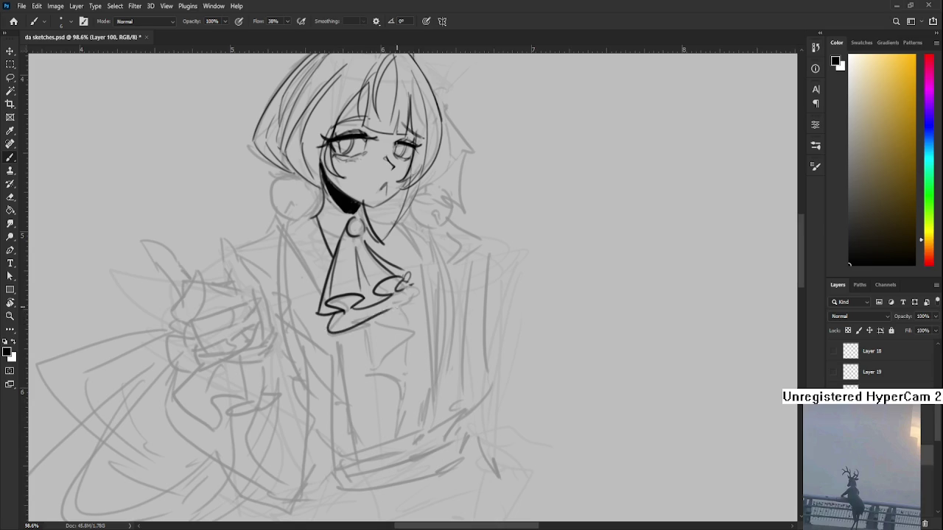
Ink the cravat's lower ruffle layer with a downward curl on the right
drag(337, 316, 401, 316)
key(ctrl+z)
drag(338, 313, 410, 354)
key(ctrl+z)
drag(337, 314, 402, 341)
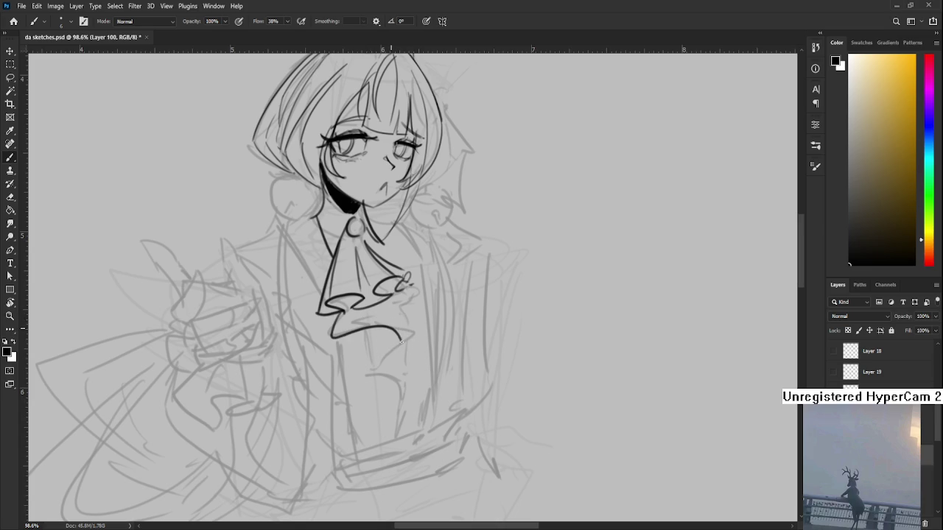
key(ctrl+z)
drag(337, 315, 390, 352)
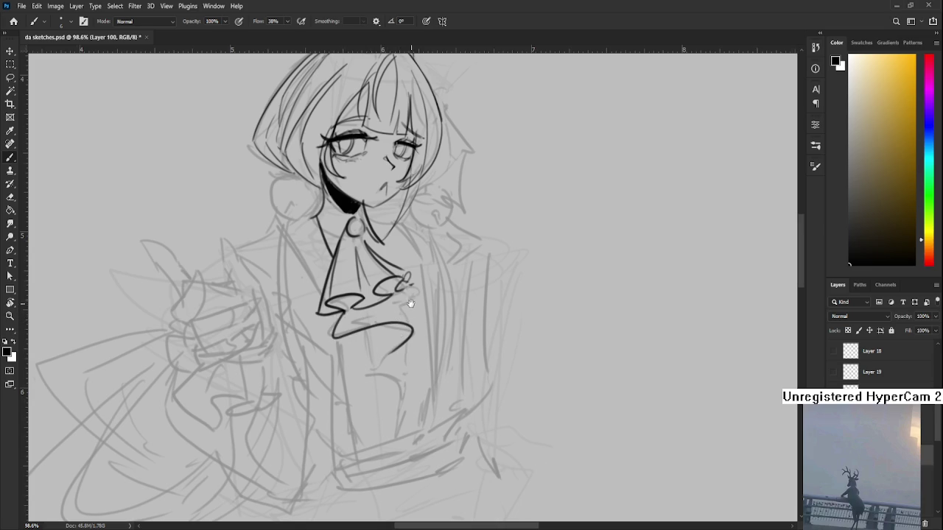
drag(410, 303, 394, 324)
mouse_move(391, 361)
mouse_down()
mouse_move(400, 332)
mouse_move(375, 347)
mouse_move(387, 324)
mouse_move(409, 356)
mouse_up()
key(ctrl+z)
Add a curving fold, close the cravat's right edge, and extend its pointed tip downward
key(ctrl+z)
drag(369, 313, 402, 336)
key(ctrl+z)
drag(410, 288, 398, 377)
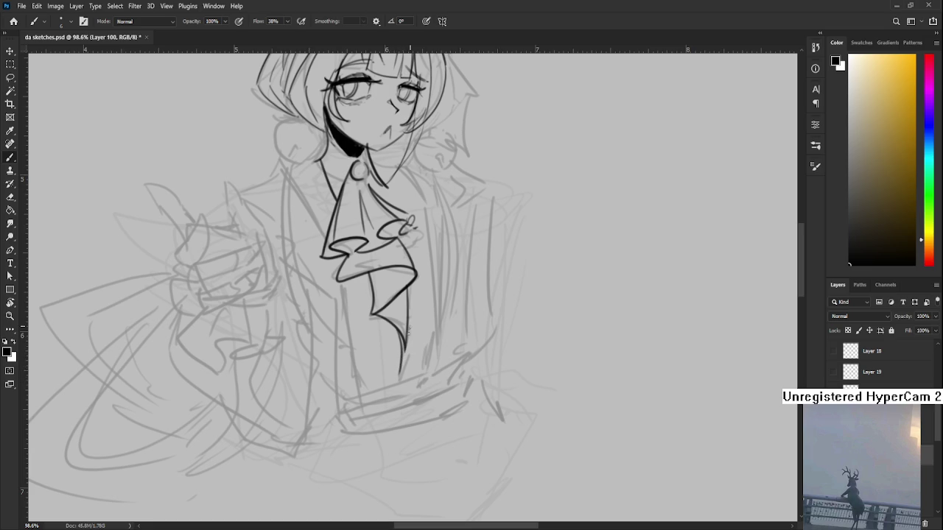
drag(404, 353, 401, 380)
key(ctrl+z)
key(ctrl+z)
drag(404, 347, 402, 380)
drag(425, 344, 413, 370)
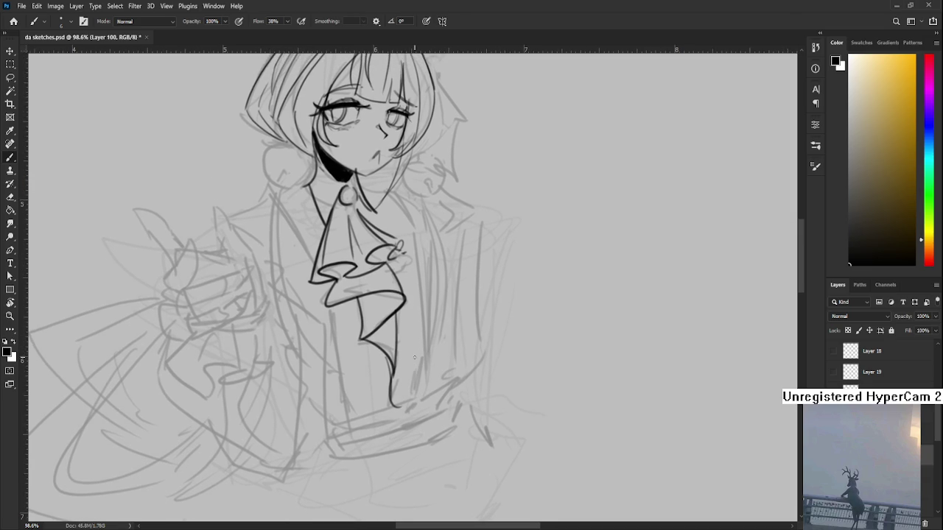
Zoom in on the collar and ink a short collar line beside the brooch
scroll(414, 358, down, 3)
scroll(398, 331, down, 2)
scroll(383, 302, up, 3)
scroll(374, 285, up, 3)
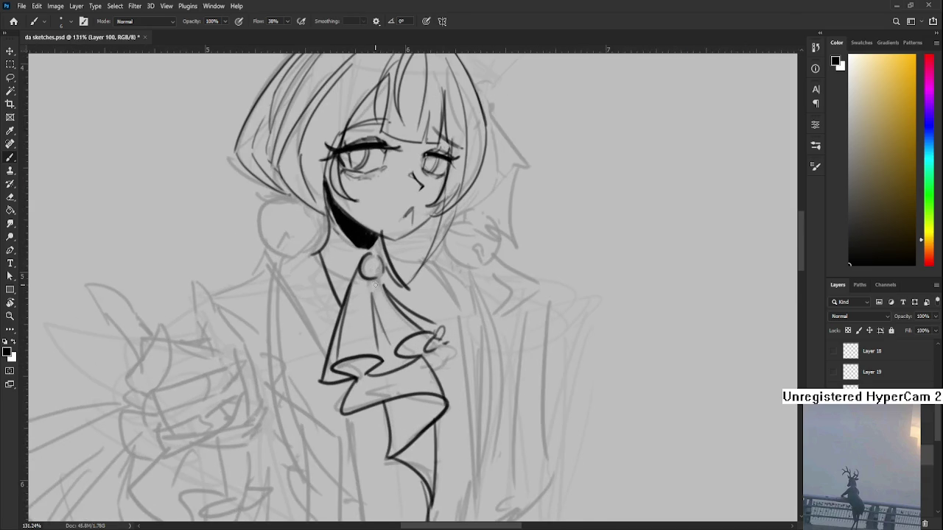
drag(375, 285, 364, 322)
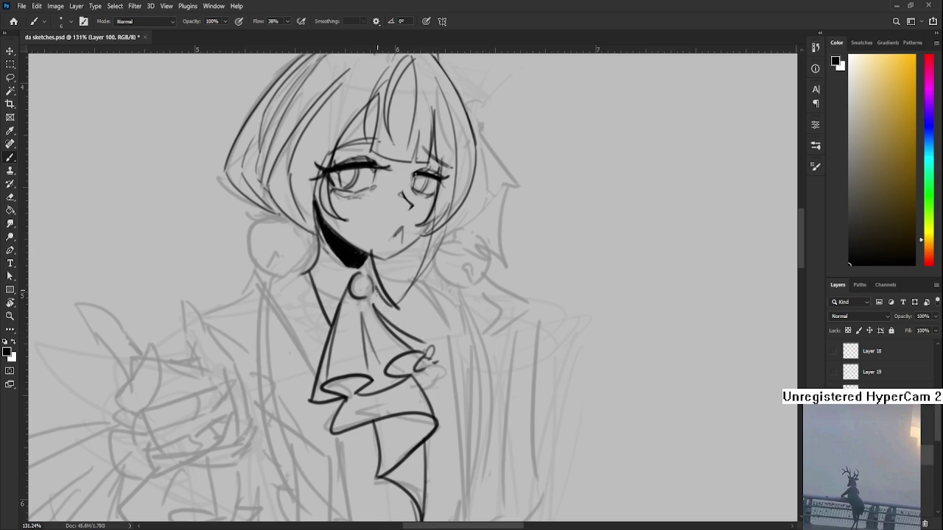
mouse_move(427, 357)
mouse_down()
mouse_move(416, 312)
mouse_move(437, 347)
mouse_up()
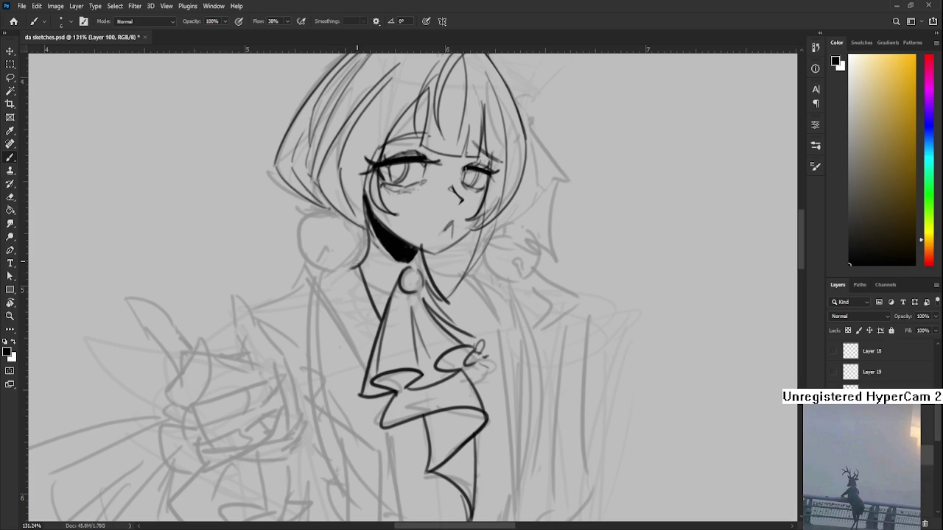
mouse_move(365, 223)
mouse_down()
mouse_move(358, 267)
mouse_move(314, 280)
mouse_move(343, 271)
mouse_up()
key(ctrl+z)
key(ctrl+z)
key(ctrl+z)
key(ctrl+z)
key(ctrl+z)
key(ctrl+z)
key(ctrl+z)
key(ctrl+z)
key(ctrl+z)
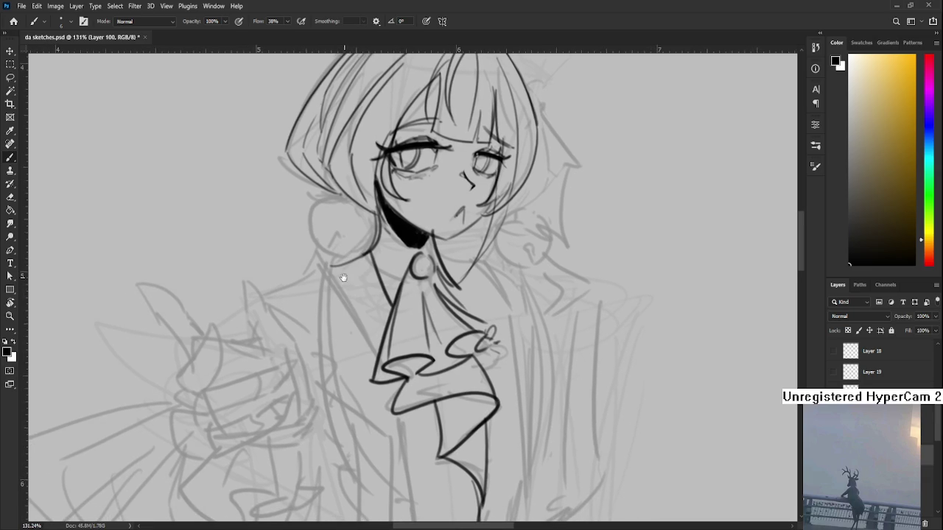
Redraw it as a long line sweeping left across the girl's left shoulder, then zoom out
key(ctrl+z)
drag(376, 238, 333, 262)
key(ctrl+z)
key(ctrl+z)
drag(375, 237, 269, 290)
key(ctrl+z)
key(ctrl+z)
key(ctrl+z)
drag(359, 256, 267, 292)
key(ctrl+z)
drag(369, 236, 271, 290)
key(ctrl+z)
drag(368, 245, 267, 293)
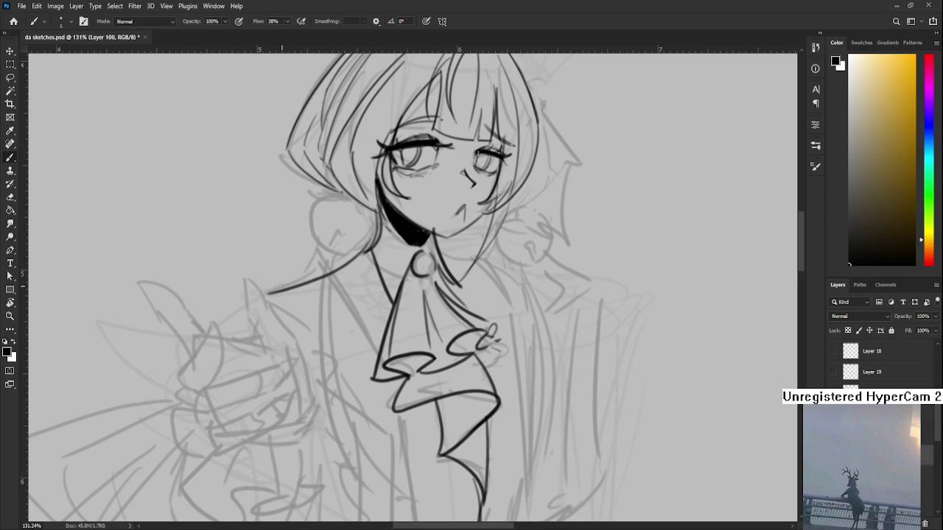
scroll(282, 292, down, 3)
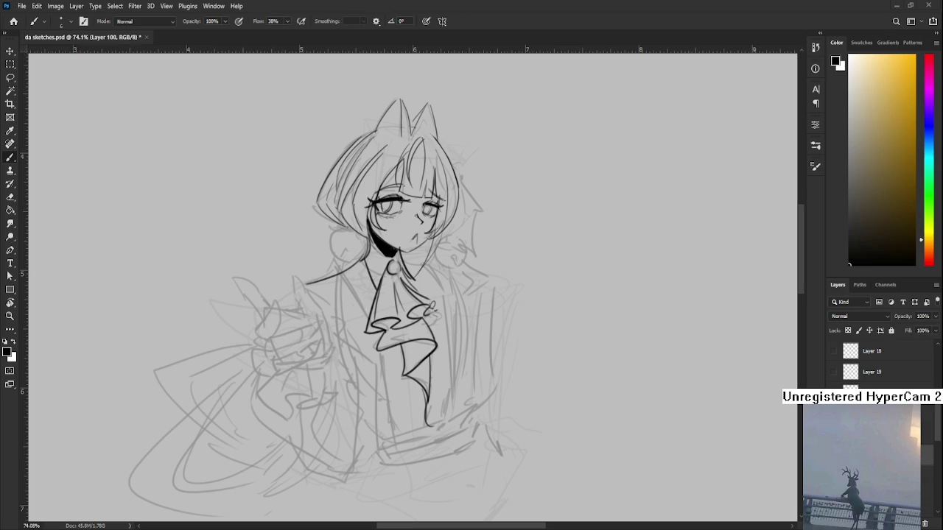
Ink a bold lapel edge left of the cravat, comparing versions, and extend it downward
scroll(431, 309, up, 2)
drag(337, 280, 340, 307)
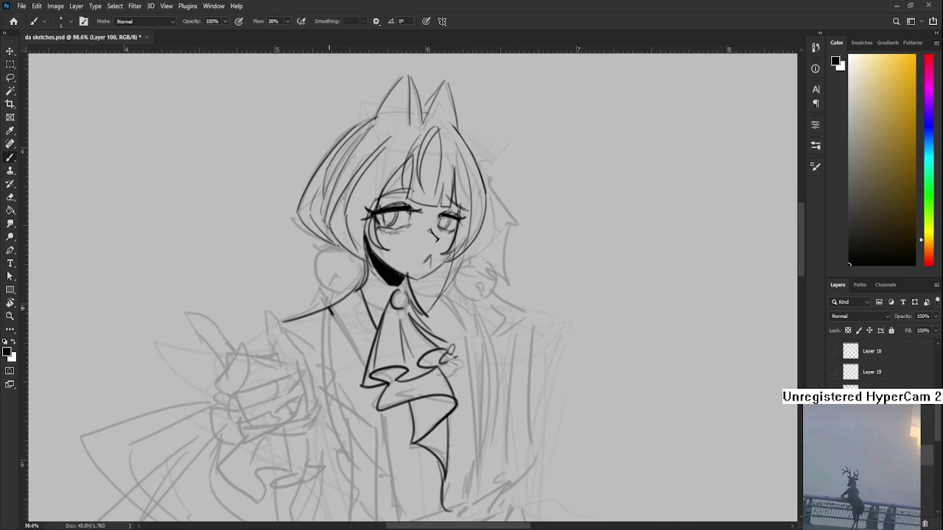
drag(329, 308, 363, 361)
key(ctrl+z)
key(ctrl+shift+z)
key(ctrl+z)
key(ctrl+shift+z)
key(ctrl+z)
key(ctrl+shift+z)
key(ctrl+z)
key(ctrl+shift+z)
key(ctrl+z)
key(ctrl+shift+z)
key(ctrl+z)
key(ctrl+shift+z)
key(ctrl+z)
key(ctrl+shift+z)
key(ctrl+z)
key(ctrl+shift+z)
key(ctrl+shift+z)
key(ctrl+z)
key(ctrl+shift+z)
drag(354, 340, 362, 357)
Ink the matching lapel edge right of the cravat, then zoom out
drag(339, 317, 396, 277)
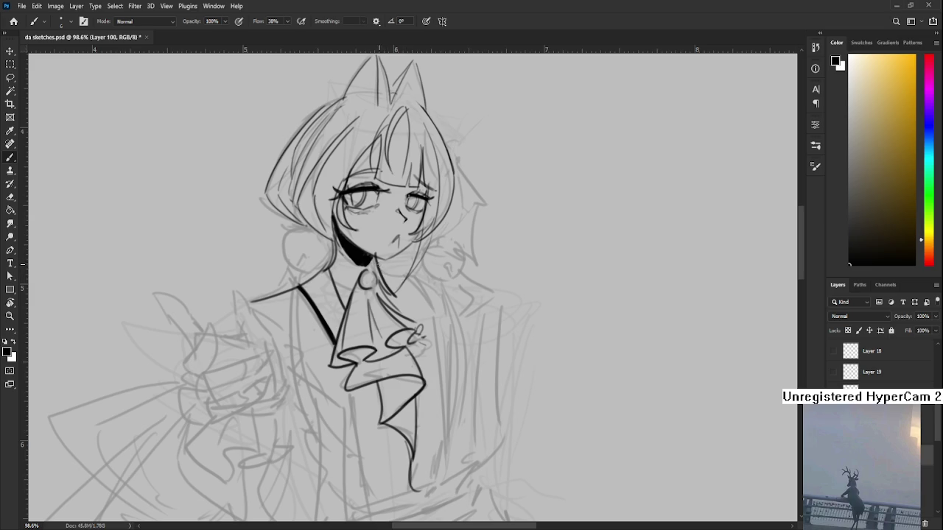
key(e)
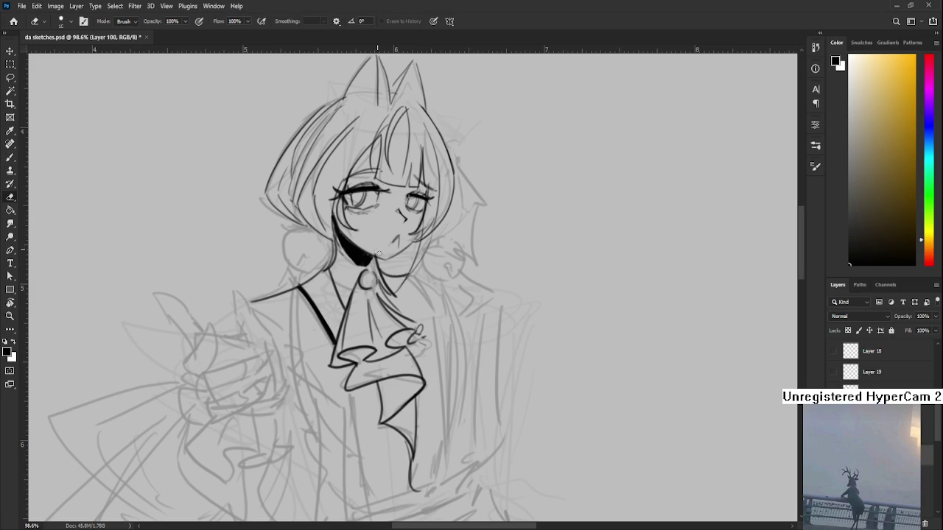
mouse_move(400, 265)
mouse_down()
mouse_move(386, 324)
mouse_move(401, 325)
mouse_up()
key(b)
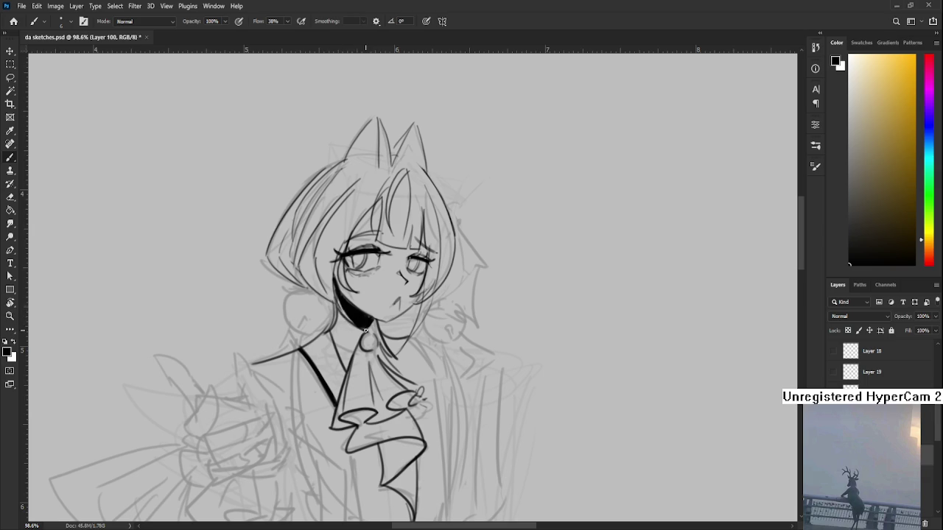
mouse_move(376, 359)
mouse_down()
mouse_move(363, 316)
mouse_move(409, 343)
mouse_up()
key(ctrl+z)
key(ctrl+z)
mouse_move(395, 302)
mouse_down()
mouse_move(411, 368)
mouse_move(383, 324)
mouse_up()
scroll(396, 300, down, 3)
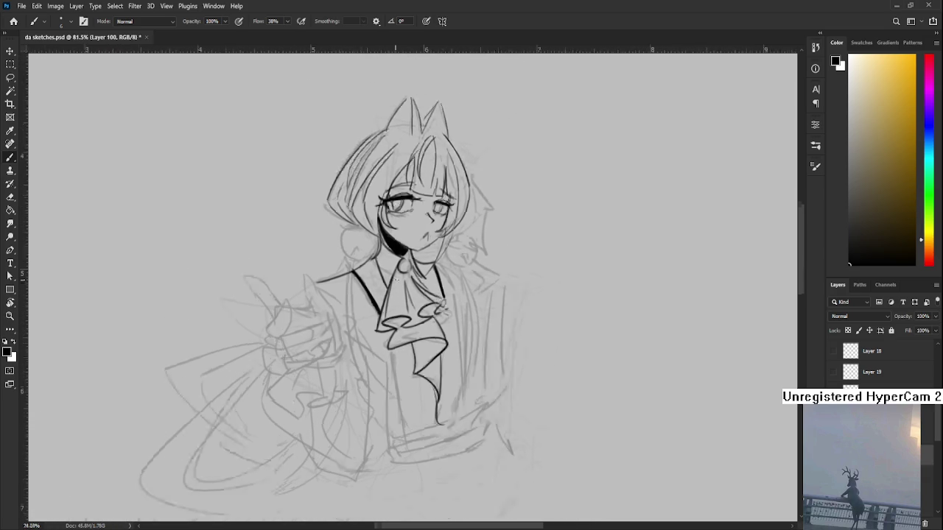
scroll(396, 300, down, 2)
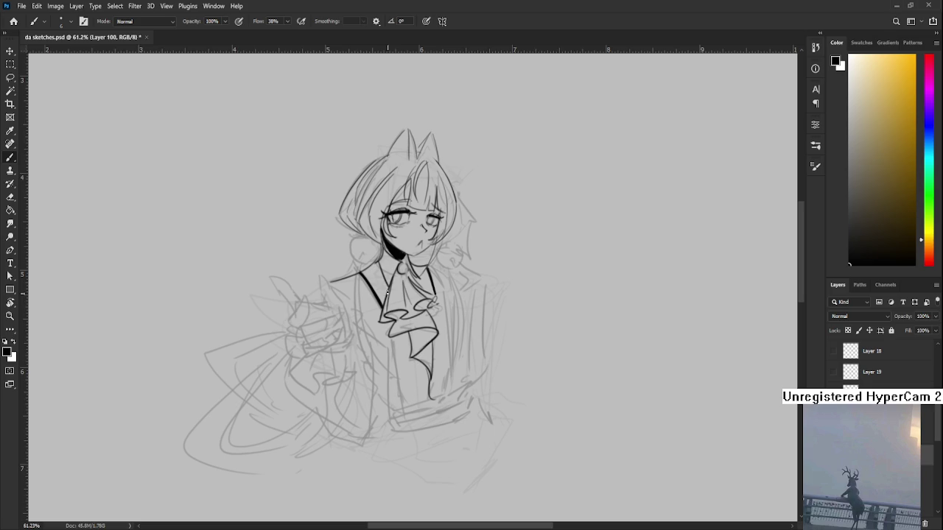
Frame the head and outline a round bell ornament below the hair
drag(388, 292, 341, 339)
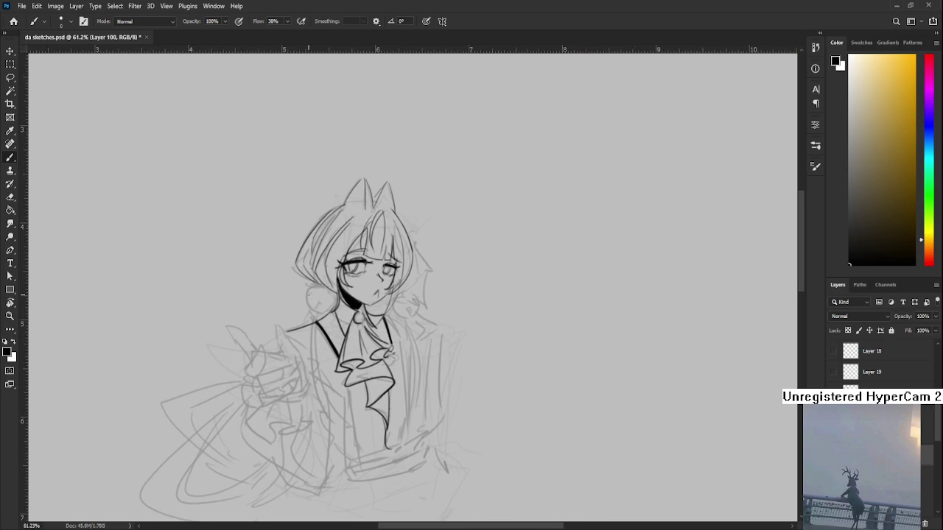
mouse_move(320, 288)
mouse_down()
mouse_move(324, 309)
mouse_move(331, 306)
mouse_move(318, 311)
mouse_move(343, 277)
mouse_move(354, 296)
mouse_up()
key(ctrl+z)
key(ctrl+z)
key(ctrl+z)
key(ctrl+z)
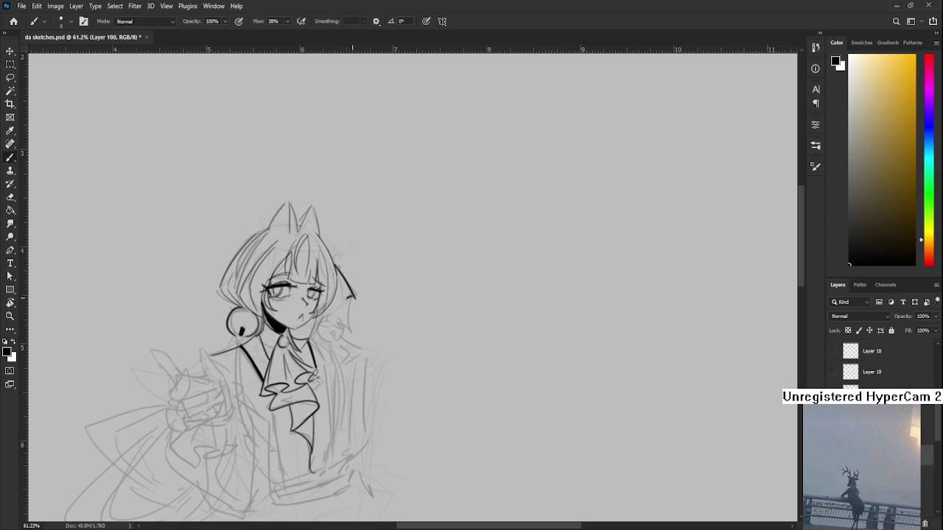
Lengthen the right hair lock and draw a round bell hanging from it
drag(351, 296, 338, 309)
scroll(352, 297, down, 1)
mouse_move(355, 292)
mouse_down()
mouse_move(362, 324)
mouse_move(344, 297)
mouse_move(324, 312)
mouse_move(339, 324)
mouse_up()
key(ctrl+z)
key(ctrl+z)
key(ctrl+z)
mouse_move(341, 296)
mouse_down()
mouse_move(351, 312)
mouse_move(341, 323)
mouse_move(391, 285)
mouse_up()
key(ctrl+z)
key(ctrl+z)
key(ctrl+z)
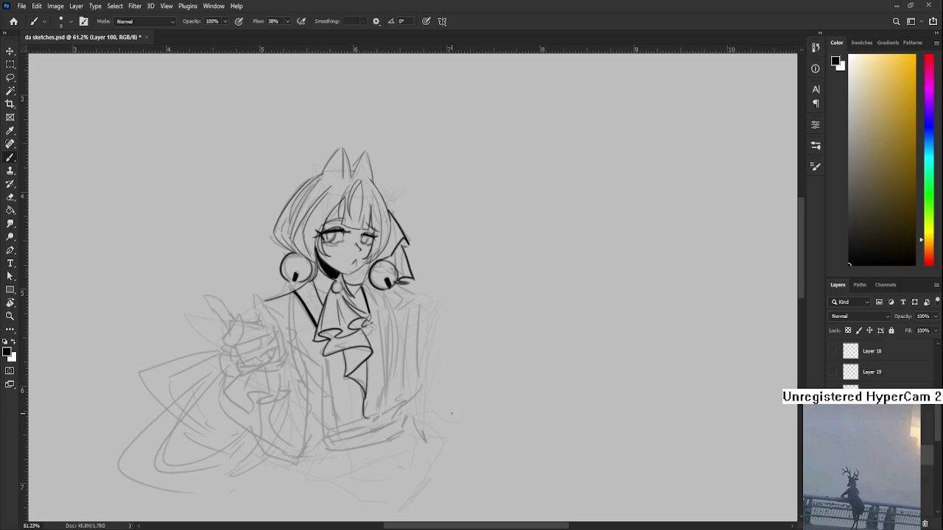
Recentre the view and add a short ink line at the ruff's lower left
drag(355, 331, 379, 323)
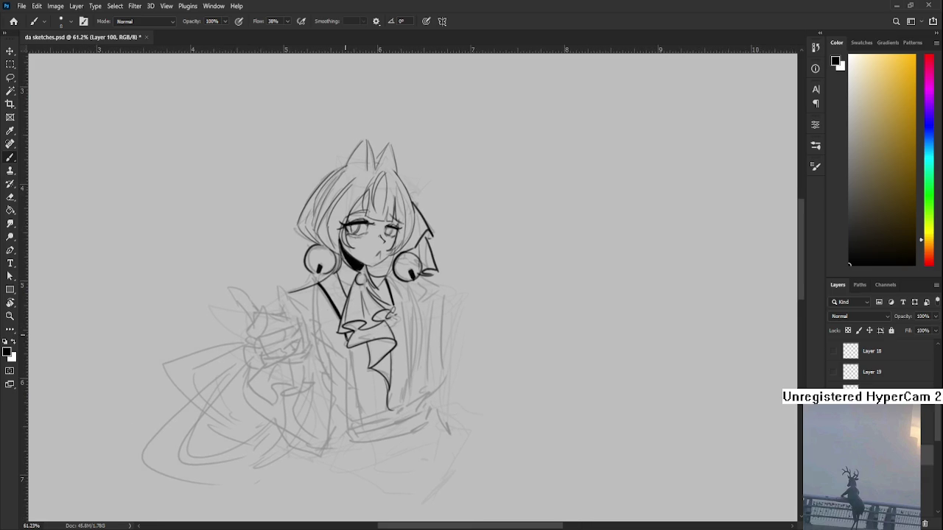
drag(355, 352, 354, 333)
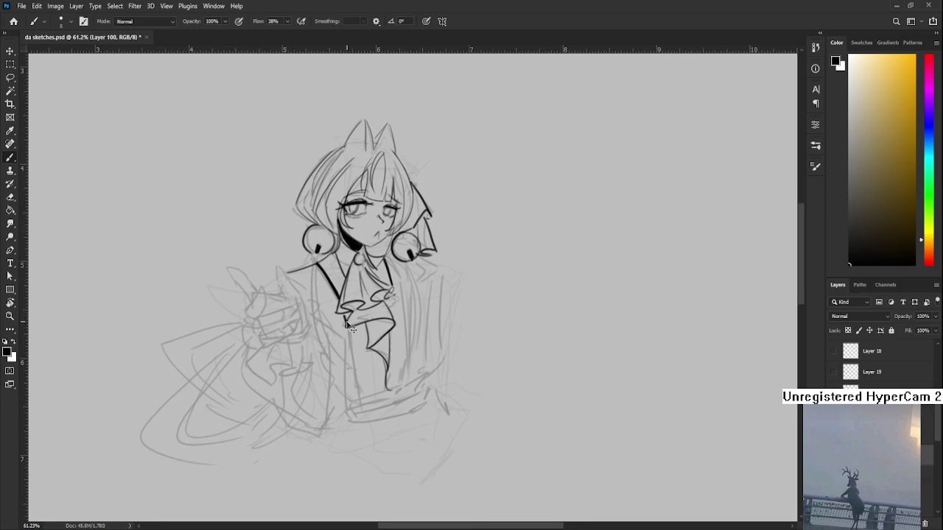
drag(343, 315, 351, 327)
scroll(352, 331, down, 1)
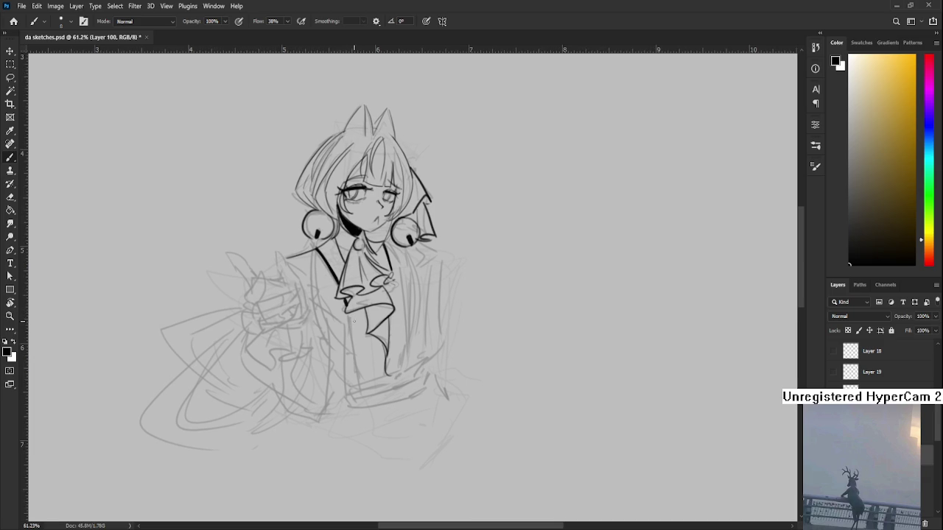
scroll(354, 320, down, 1)
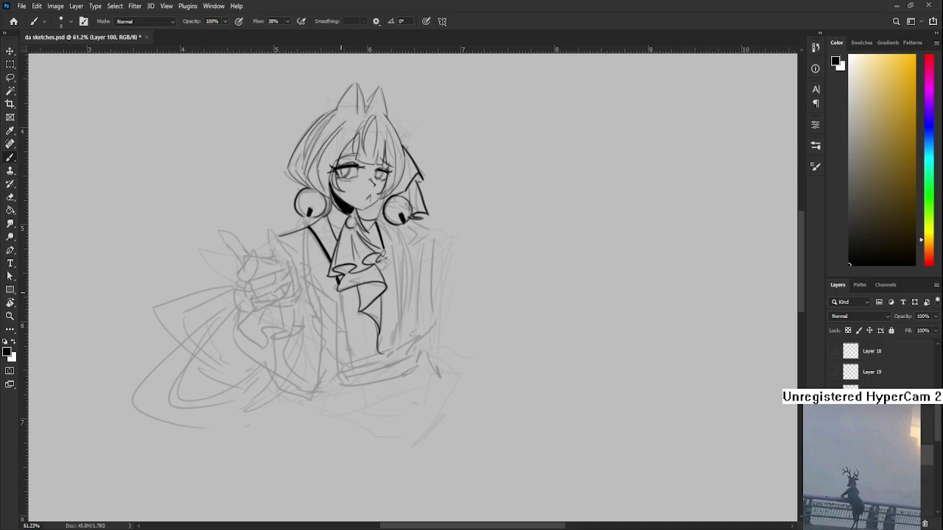
Ink the long coat-front line from the ruff down to the waist
drag(339, 291, 359, 359)
key(ctrl+z)
key(ctrl+shift+z)
key(ctrl+z)
key(ctrl+shift+z)
key(ctrl+z)
key(ctrl+shift+z)
key(ctrl+z)
key(ctrl+shift+z)
key(ctrl+z)
key(ctrl+shift+z)
key(ctrl+z)
key(ctrl+shift+z)
Ink the second vertical line right of the ruff and reframe the character
scroll(353, 309, up, 2)
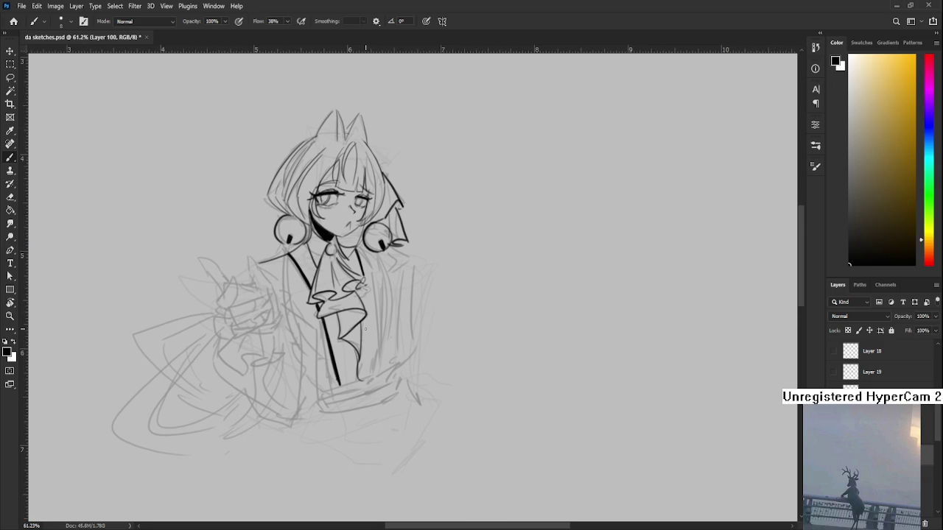
scroll(365, 329, right, 1)
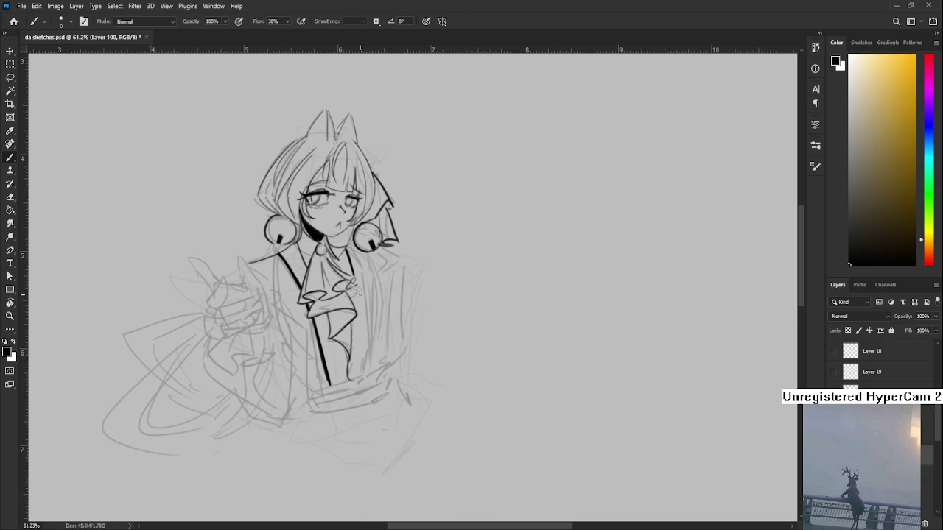
drag(358, 287, 362, 377)
key(ctrl+z)
key(ctrl+z)
drag(360, 304, 362, 374)
key(ctrl+z)
key(ctrl+z)
scroll(361, 302, down, 2)
scroll(383, 284, down, 2)
scroll(403, 259, down, 3)
scroll(404, 259, down, 1)
scroll(404, 259, up, 3)
scroll(401, 261, up, 3)
scroll(400, 262, up, 2)
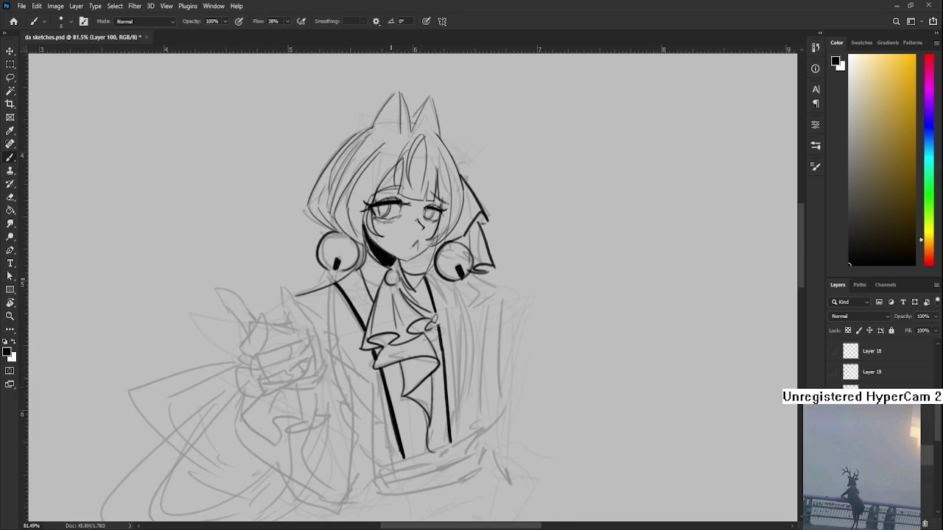
scroll(391, 279, down, 3)
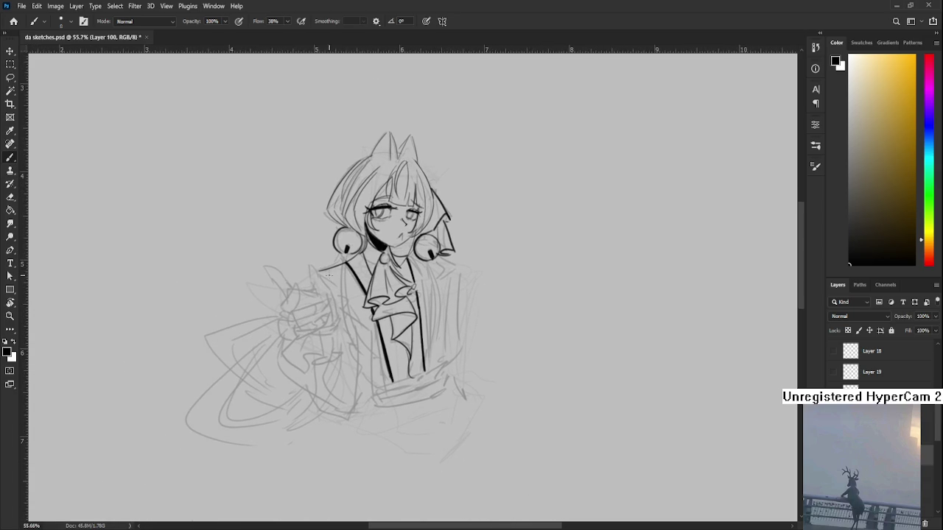
drag(342, 303, 338, 284)
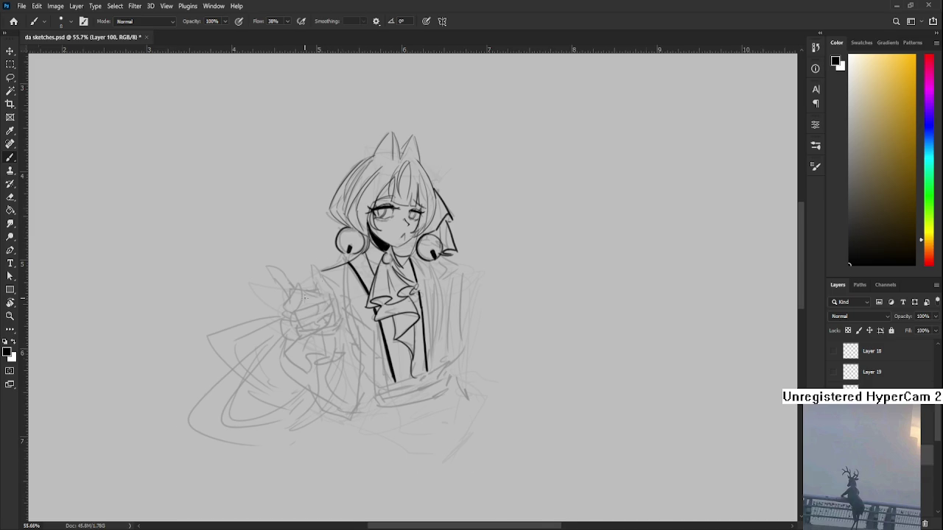
scroll(295, 306, up, 2)
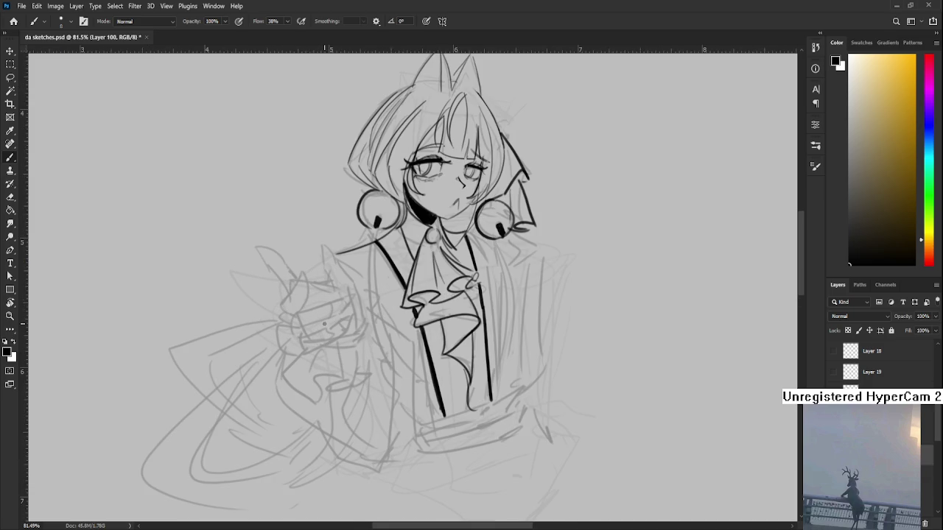
Ink the wrist cuff of the raised hand, retrying the stroke
scroll(323, 324, up, 2)
scroll(259, 300, up, 1)
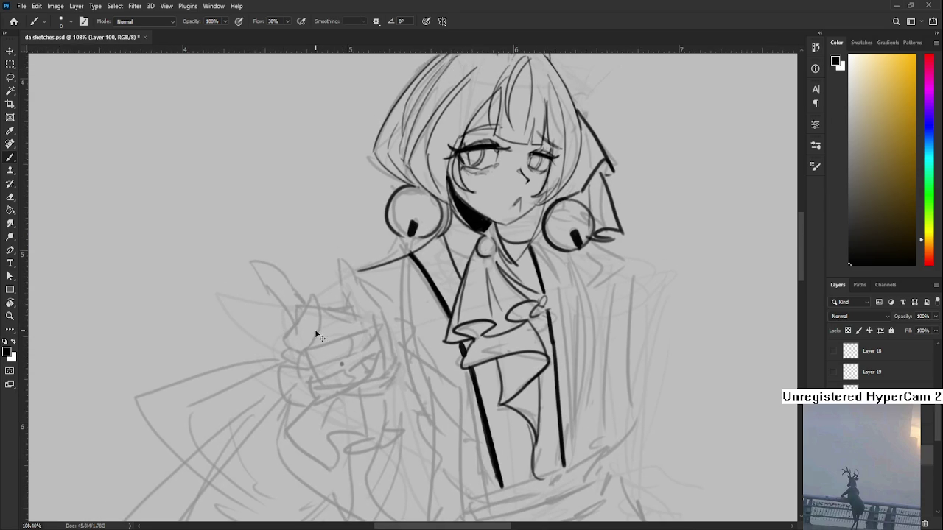
drag(312, 298, 281, 347)
key(ctrl+z)
mouse_move(320, 296)
mouse_down()
mouse_move(314, 333)
mouse_move(286, 363)
mouse_up()
key(ctrl+z)
key(ctrl+z)
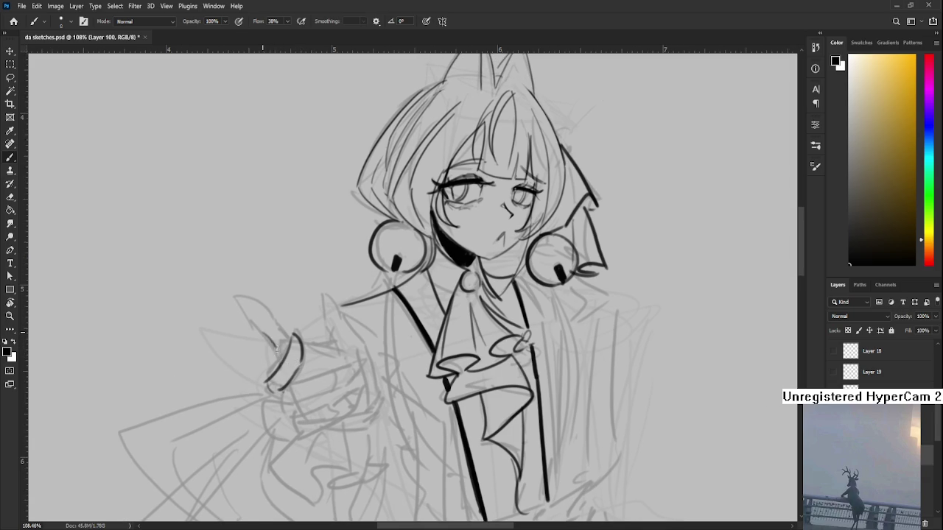
Outline the raised index finger with a curved line down its lower right side
drag(241, 302, 265, 336)
key(ctrl+z)
key(ctrl+z)
drag(246, 299, 274, 324)
mouse_move(266, 318)
mouse_down()
mouse_move(276, 333)
mouse_move(253, 308)
mouse_up()
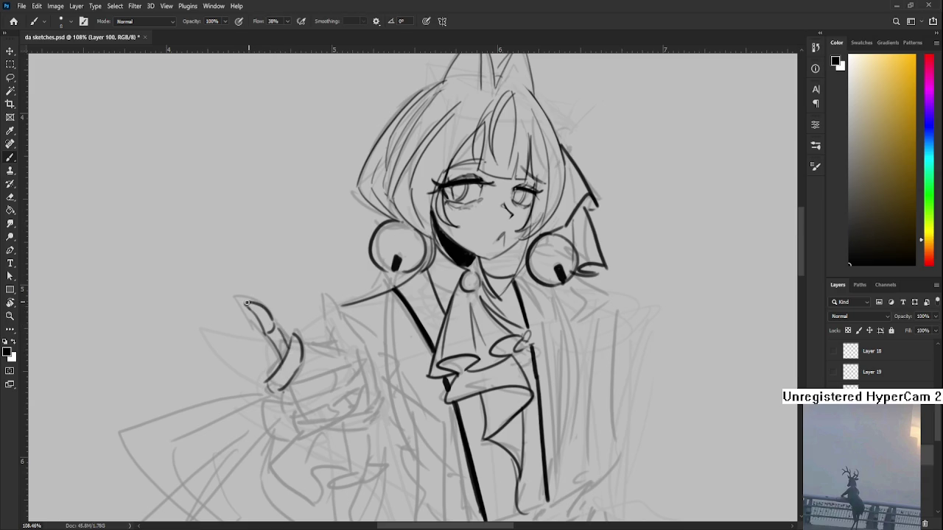
scroll(273, 342, down, 1)
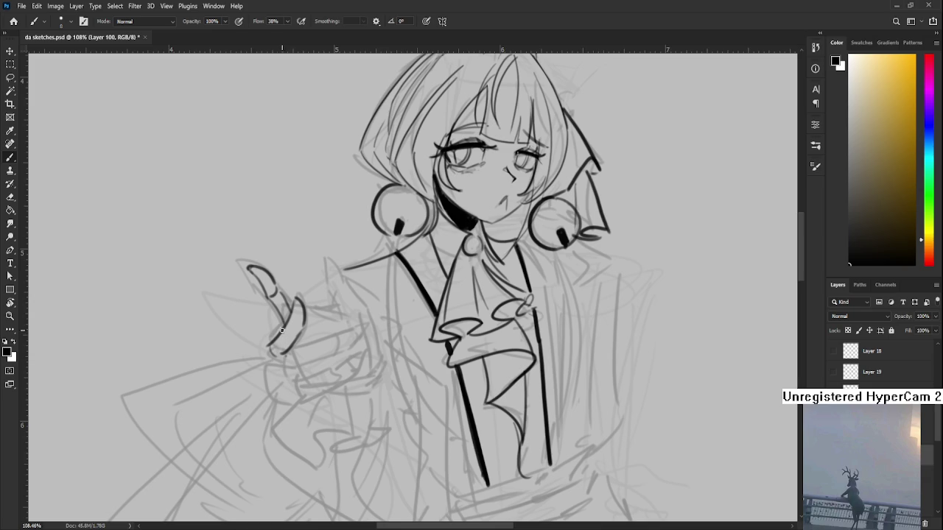
drag(283, 343, 293, 324)
scroll(302, 302, down, 1)
Ink the hand's bottom edge and the knuckle lines inside the hand
mouse_move(295, 307)
mouse_down()
mouse_move(295, 327)
mouse_move(318, 299)
mouse_move(325, 312)
mouse_move(353, 291)
mouse_move(352, 300)
mouse_move(358, 286)
mouse_move(348, 300)
mouse_up()
key(ctrl+z)
key(ctrl+z)
key(ctrl+z)
key(ctrl+z)
key(ctrl+z)
key(ctrl+z)
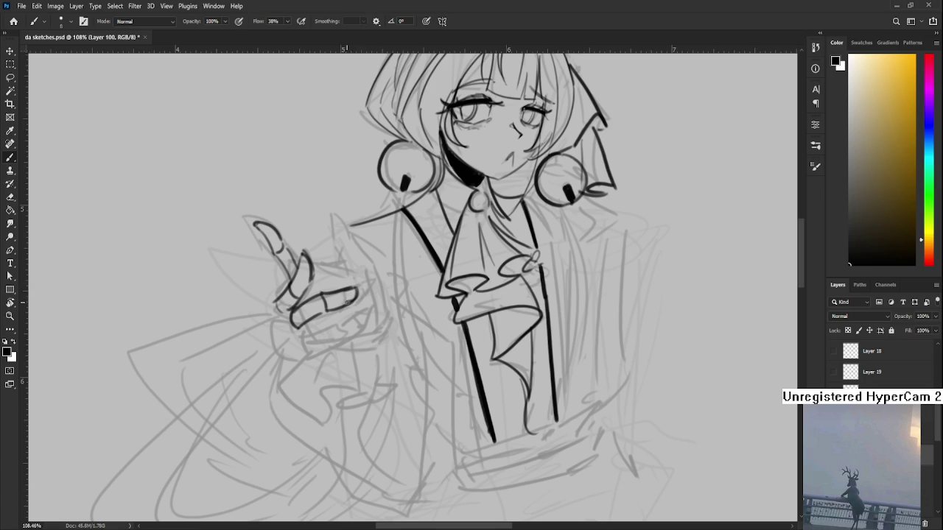
scroll(310, 305, down, 2)
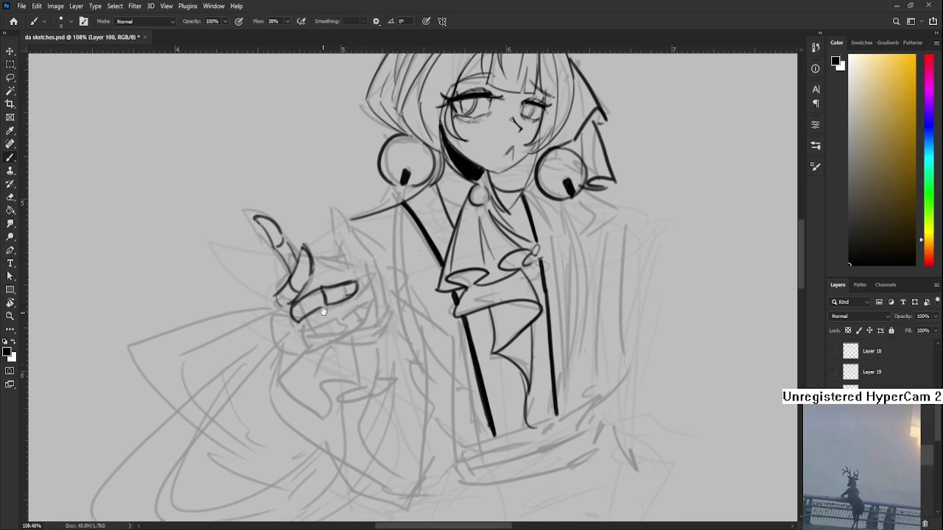
drag(303, 305, 317, 310)
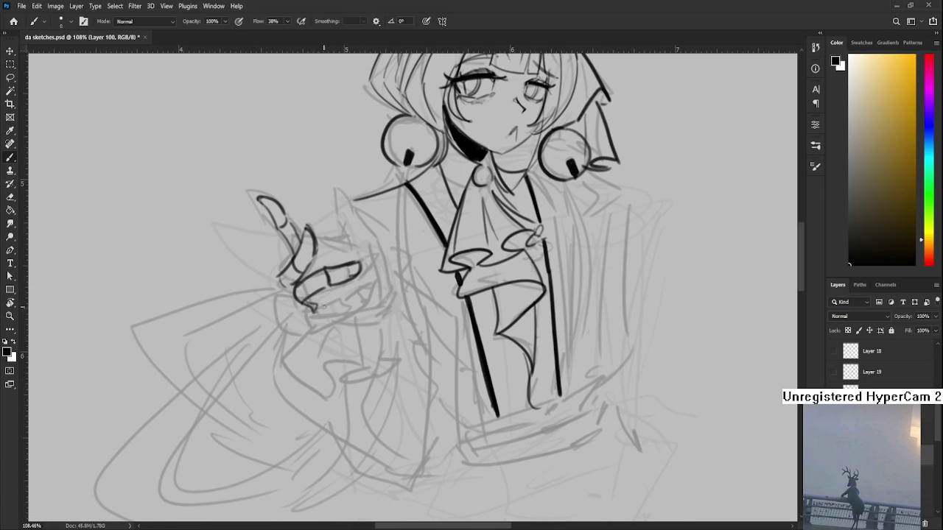
drag(322, 300, 344, 295)
mouse_move(314, 314)
mouse_down()
mouse_move(343, 314)
mouse_move(338, 296)
mouse_up()
key(ctrl+z)
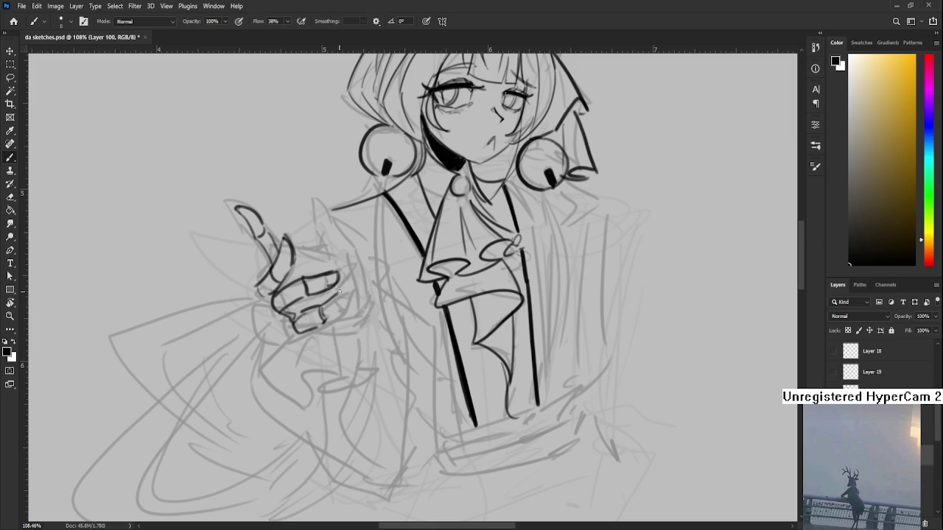
drag(341, 293, 335, 309)
key(ctrl+z)
Rotate the canvas and ink the outline of the second raised finger
key(r)
mouse_move(354, 317)
mouse_down()
mouse_move(414, 345)
mouse_move(299, 276)
mouse_up()
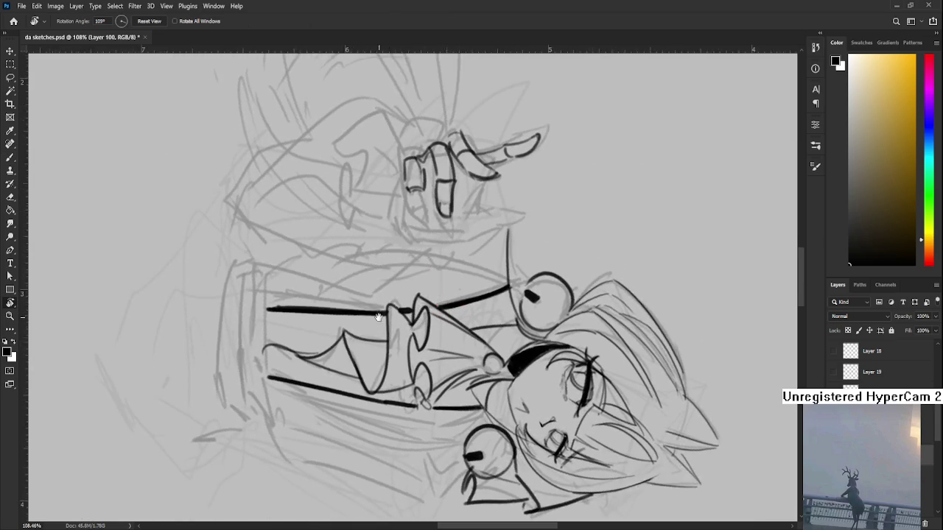
key(b)
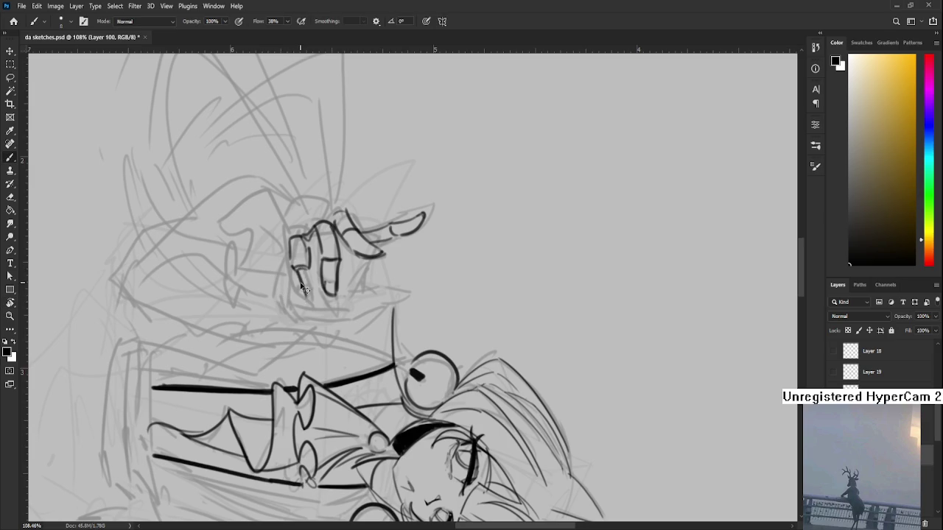
mouse_move(291, 266)
mouse_down()
mouse_move(299, 292)
mouse_move(314, 282)
mouse_up()
key(r)
mouse_move(314, 291)
mouse_down()
mouse_move(393, 313)
mouse_move(396, 331)
mouse_up()
key(e)
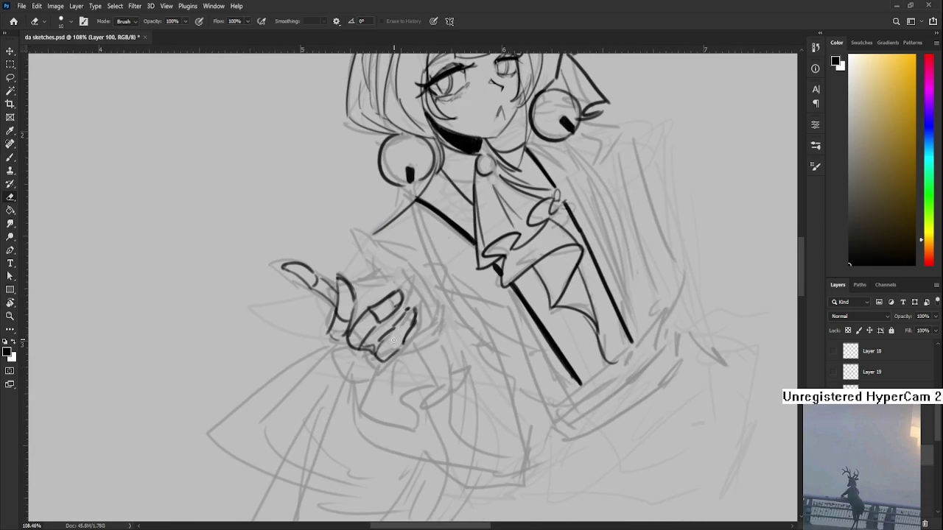
key(b)
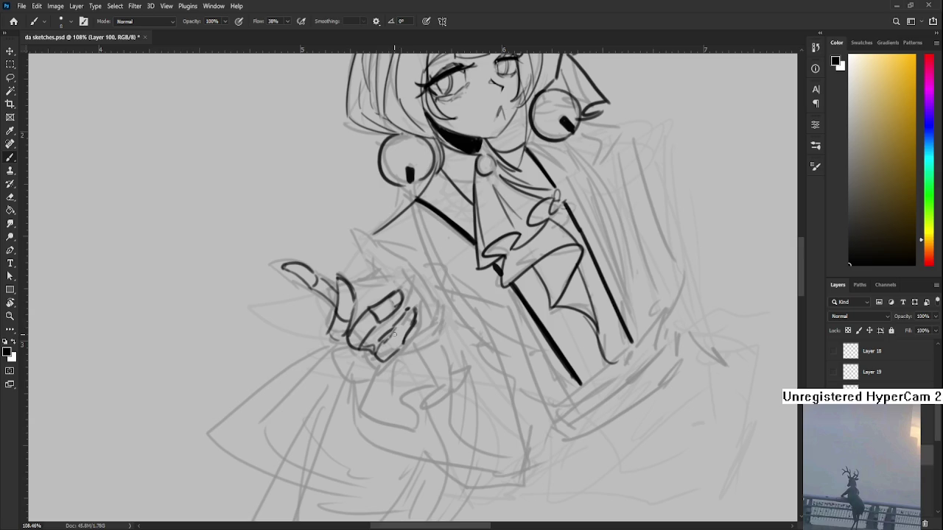
Turn the canvas back upright and try a stroke across the top of the hand
key(r)
drag(440, 289, 451, 321)
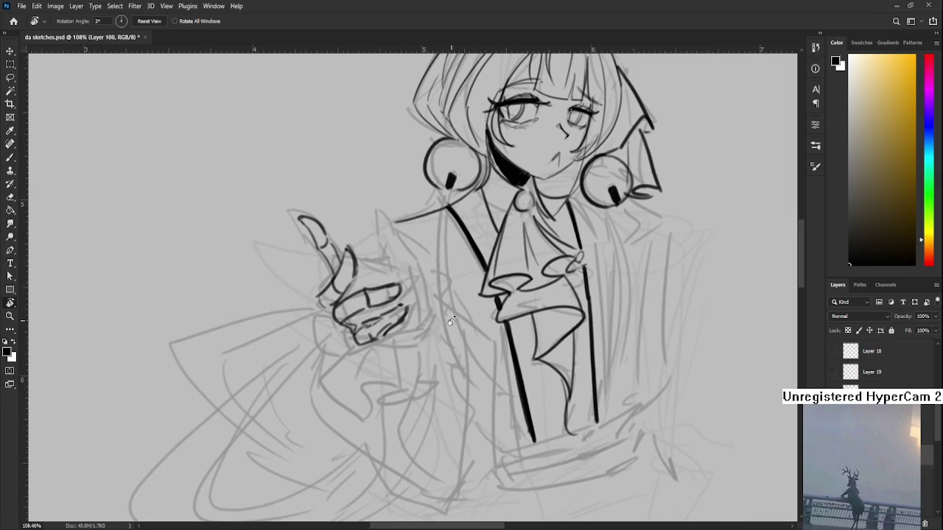
drag(415, 261, 343, 336)
drag(305, 289, 298, 290)
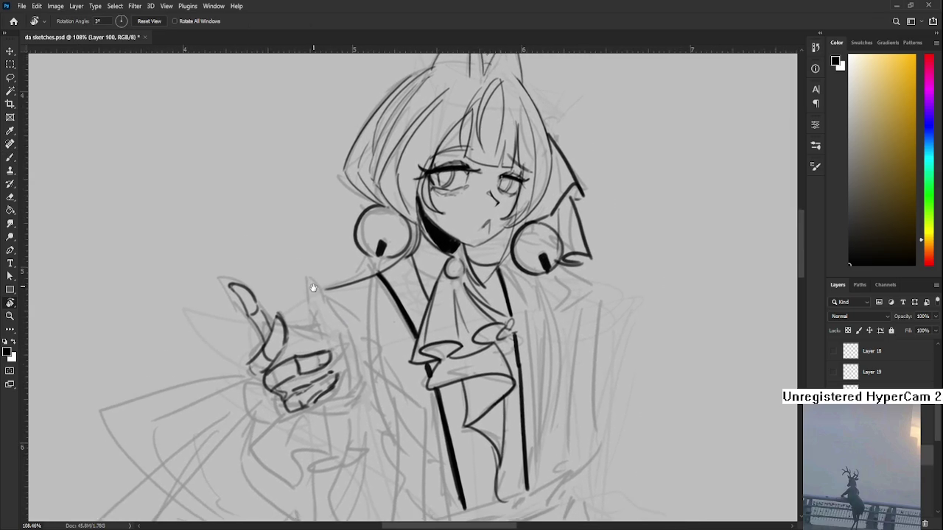
key(b)
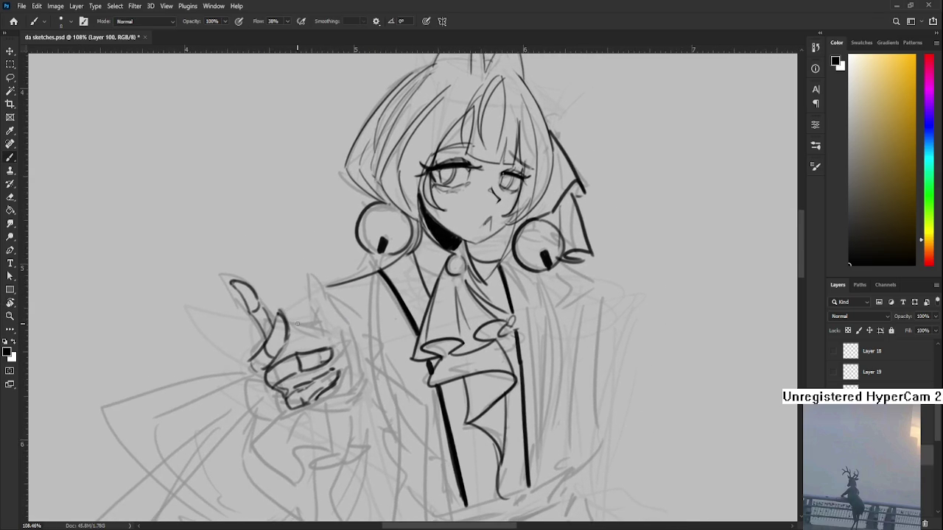
mouse_move(290, 327)
mouse_down()
mouse_move(328, 332)
mouse_move(313, 341)
mouse_move(289, 278)
mouse_move(335, 355)
mouse_up()
key(ctrl+z)
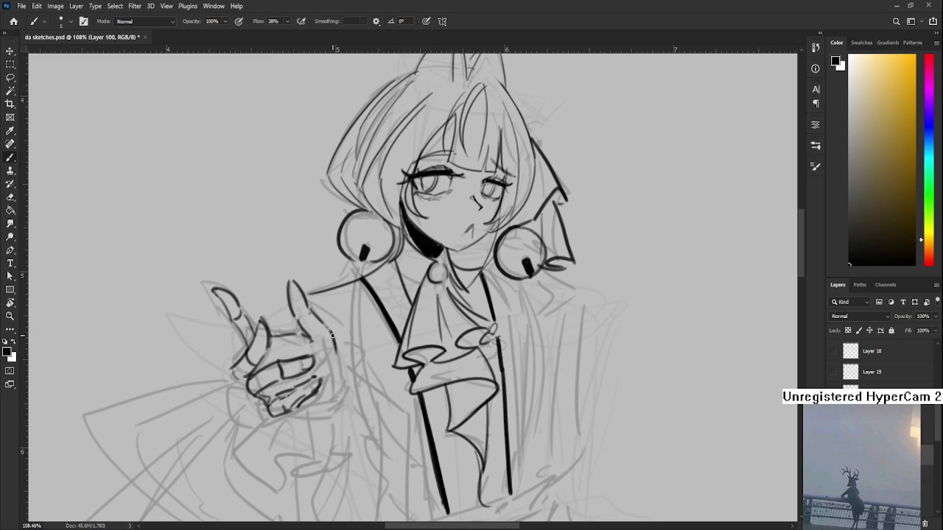
Redraw the hand's right edge and darken the index-finger outline
scroll(332, 335, down, 1)
scroll(333, 335, down, 1)
drag(328, 299, 338, 368)
key(ctrl+z)
mouse_move(336, 301)
mouse_down()
mouse_move(338, 369)
mouse_move(331, 354)
mouse_up()
scroll(340, 354, down, 1)
key(ctrl+z)
key(ctrl+z)
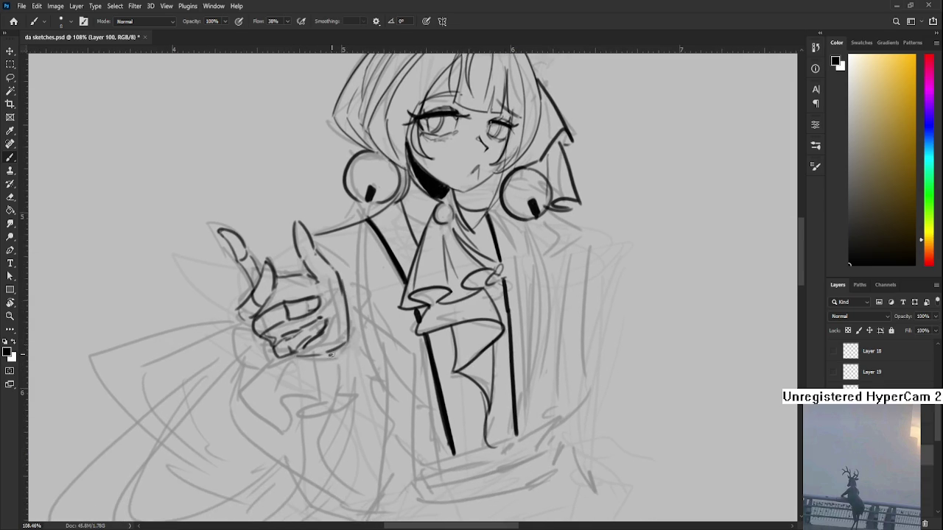
scroll(324, 346, up, 2)
scroll(310, 327, up, 1)
mouse_move(305, 324)
mouse_down()
mouse_move(324, 353)
mouse_move(318, 392)
mouse_up()
key(ctrl+z)
key(ctrl+z)
mouse_move(316, 357)
mouse_down()
mouse_move(322, 397)
mouse_move(358, 419)
mouse_up()
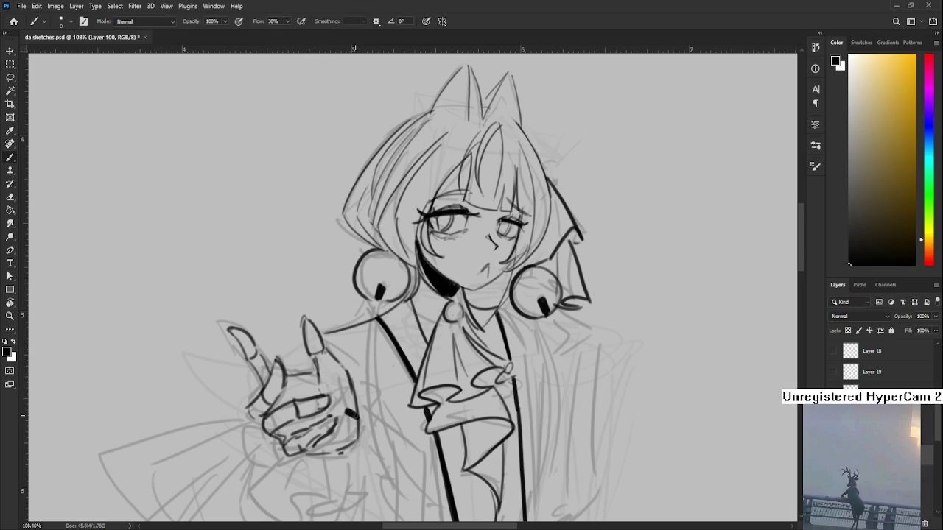
scroll(354, 385, down, 3)
scroll(354, 316, down, 3)
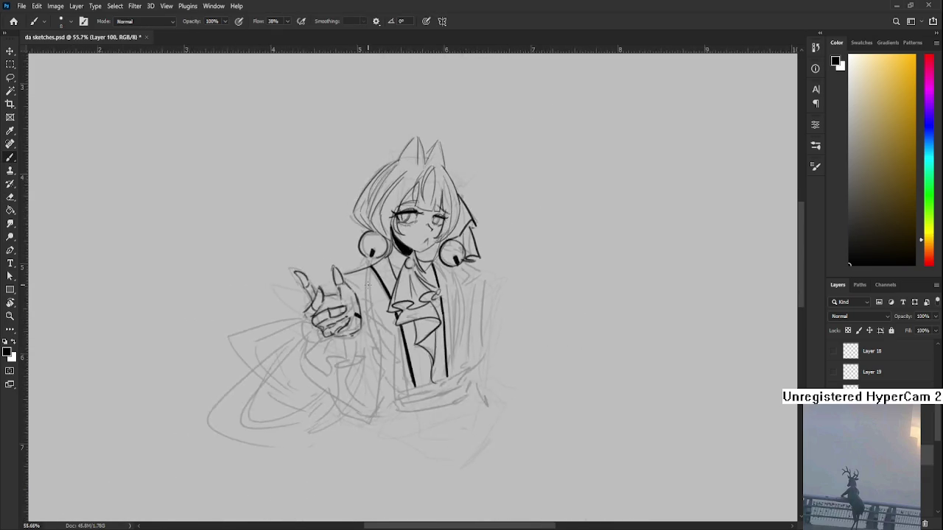
scroll(368, 323, up, 3)
scroll(376, 324, up, 1)
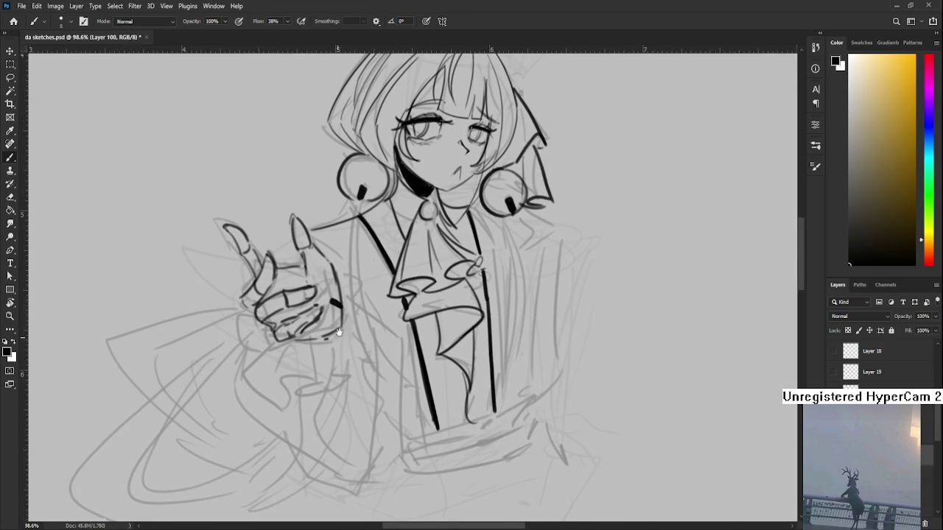
Ink the cuff outline below the hand and curve it back up to the hand
drag(281, 340, 274, 346)
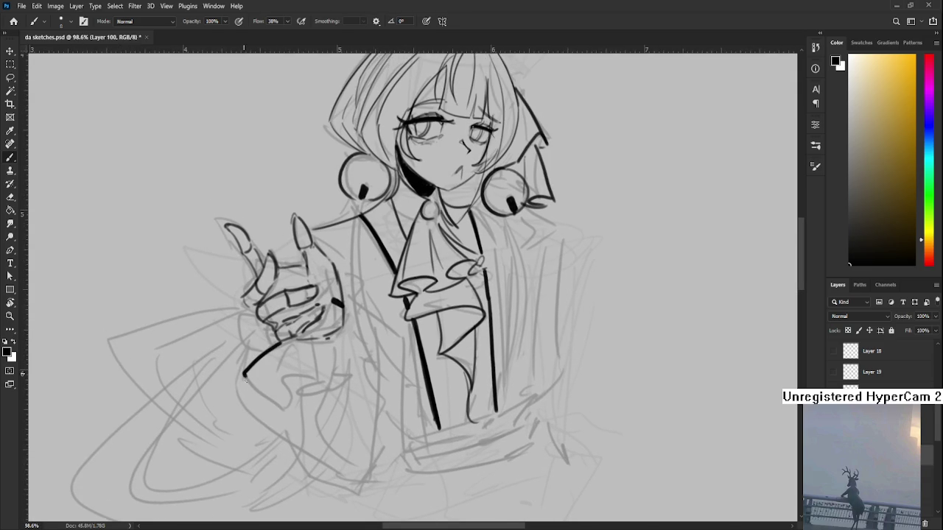
mouse_move(247, 379)
mouse_down()
mouse_move(277, 343)
mouse_move(287, 411)
mouse_move(282, 377)
mouse_move(321, 388)
mouse_up()
scroll(321, 388, up, 2)
mouse_move(313, 344)
mouse_down()
mouse_move(321, 387)
mouse_move(281, 433)
mouse_up()
scroll(321, 387, up, 2)
key(ctrl+z)
drag(287, 375, 294, 421)
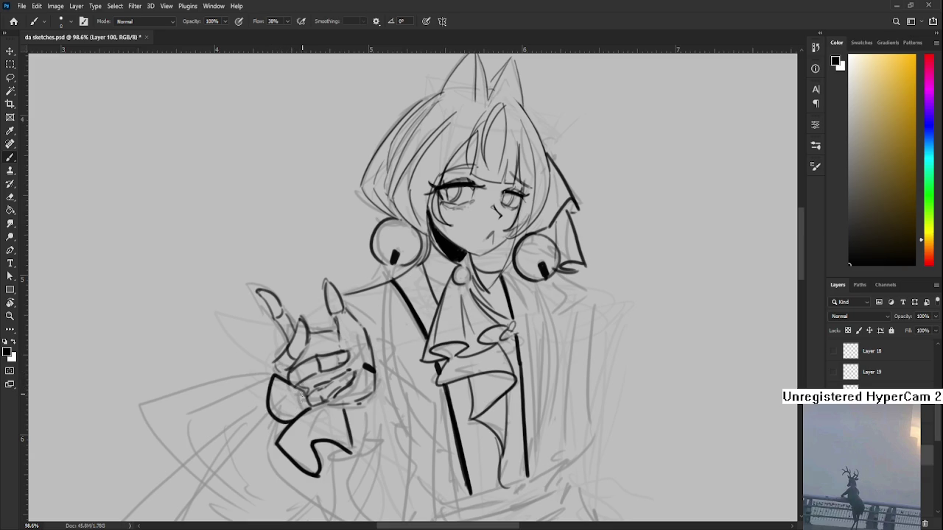
mouse_move(263, 368)
mouse_down()
mouse_move(290, 337)
mouse_move(333, 356)
mouse_move(340, 332)
mouse_up()
key(ctrl+z)
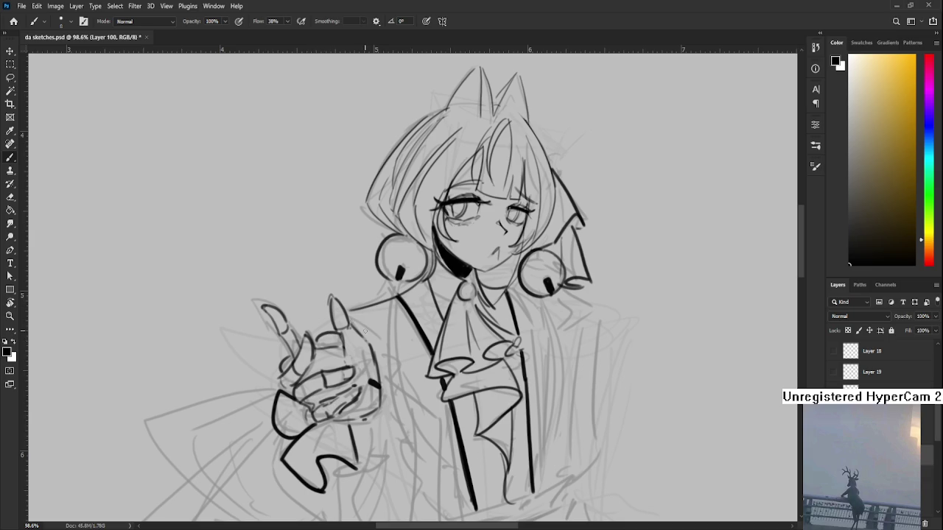
Ink the curled ruffles right of the hand and the ruffle's lower edge
mouse_move(386, 373)
mouse_down()
mouse_move(379, 315)
mouse_move(377, 352)
mouse_move(361, 333)
mouse_up()
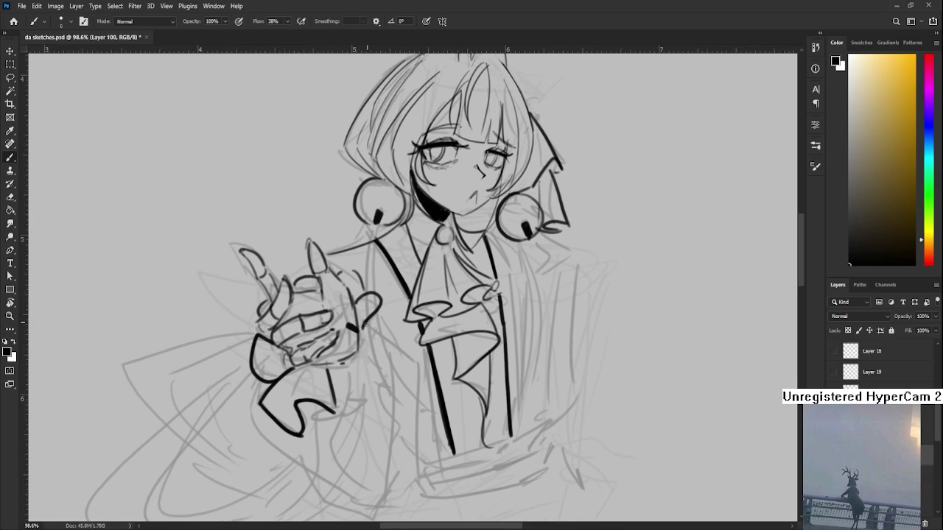
mouse_move(361, 332)
mouse_down()
mouse_move(390, 323)
mouse_move(364, 368)
mouse_up()
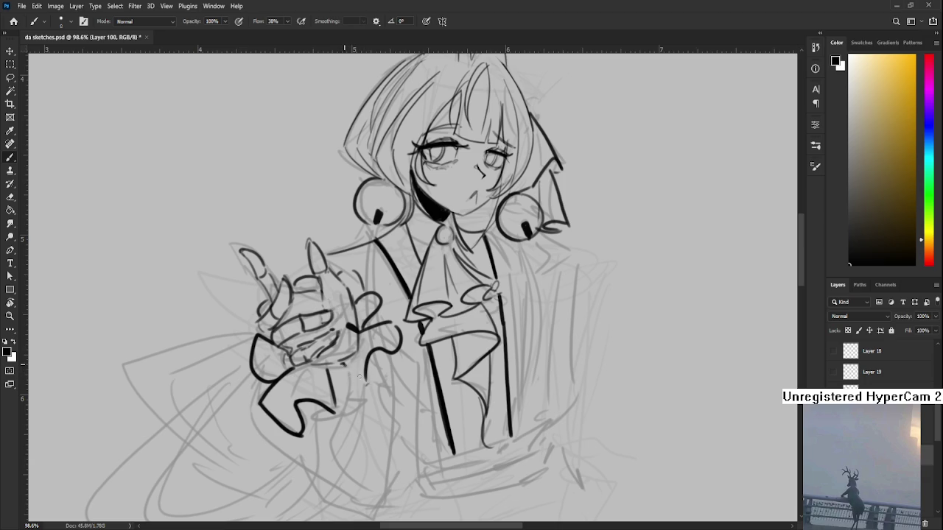
scroll(344, 363, down, 1)
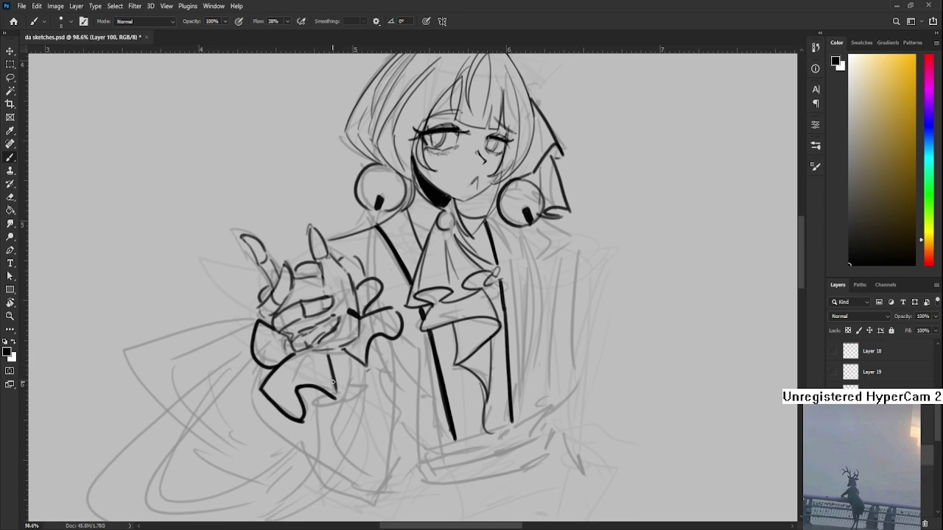
drag(317, 406, 370, 388)
key(ctrl+z)
drag(316, 407, 362, 394)
key(ctrl+z)
key(ctrl+z)
key(ctrl+z)
key(ctrl+z)
mouse_move(321, 397)
mouse_down()
mouse_move(364, 384)
mouse_move(364, 365)
mouse_up()
key(ctrl+z)
key(ctrl+z)
mouse_move(321, 402)
mouse_down()
mouse_move(357, 391)
mouse_move(368, 366)
mouse_up()
key(ctrl+z)
Rotate the canvas view to check the inked cuff
key(r)
mouse_move(411, 332)
mouse_down()
mouse_move(424, 317)
mouse_move(413, 292)
mouse_move(330, 349)
mouse_up()
alt+scroll(413, 291, down, 5)
scroll(412, 293, up, 3)
scroll(412, 292, up, 2)
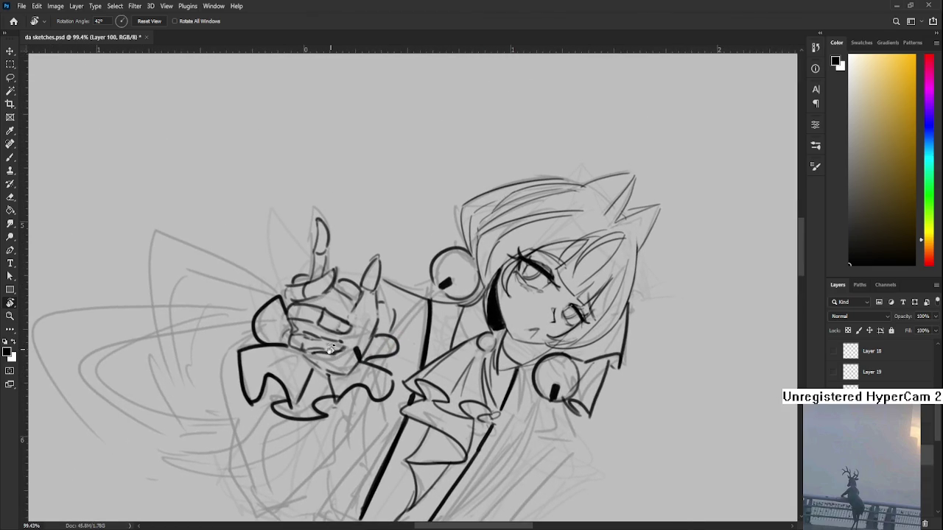
drag(330, 275, 315, 313)
key(e)
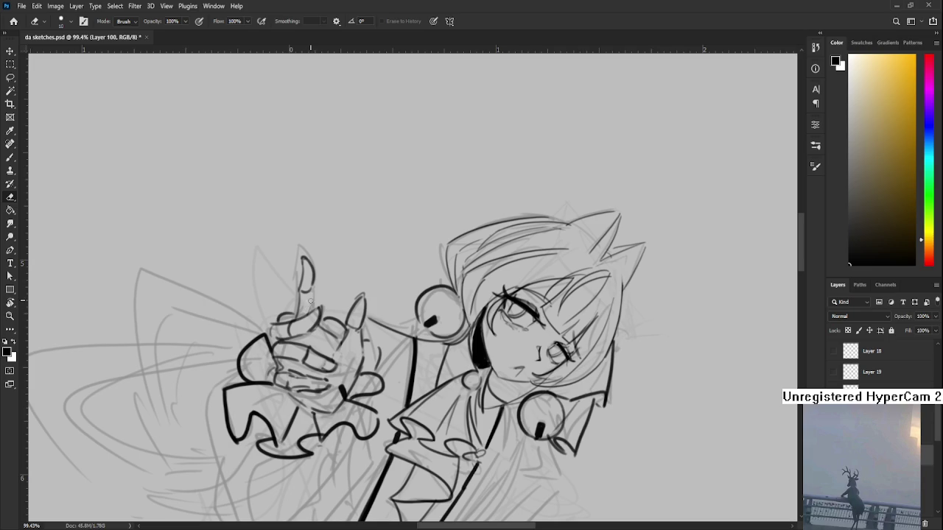
key(b)
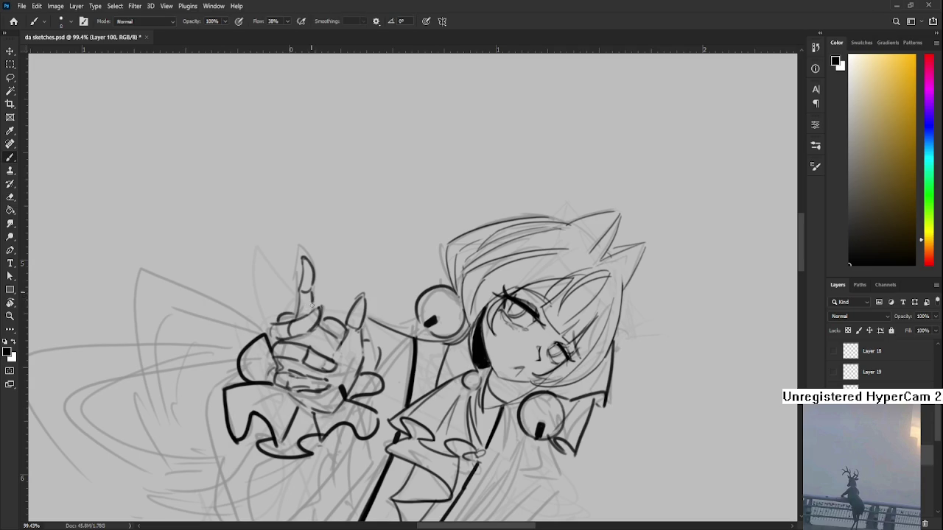
key(r)
mouse_move(310, 291)
mouse_down()
mouse_move(352, 346)
mouse_move(343, 343)
mouse_up()
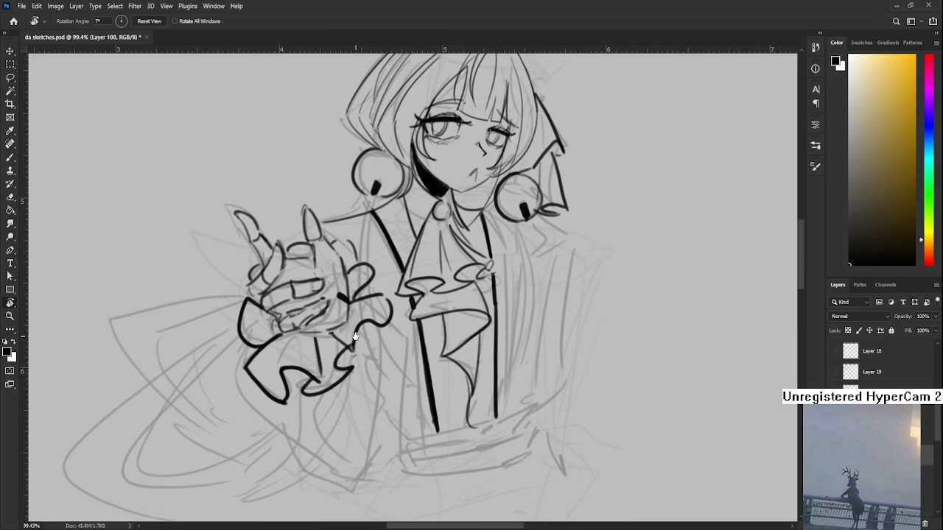
scroll(343, 342, left, 2)
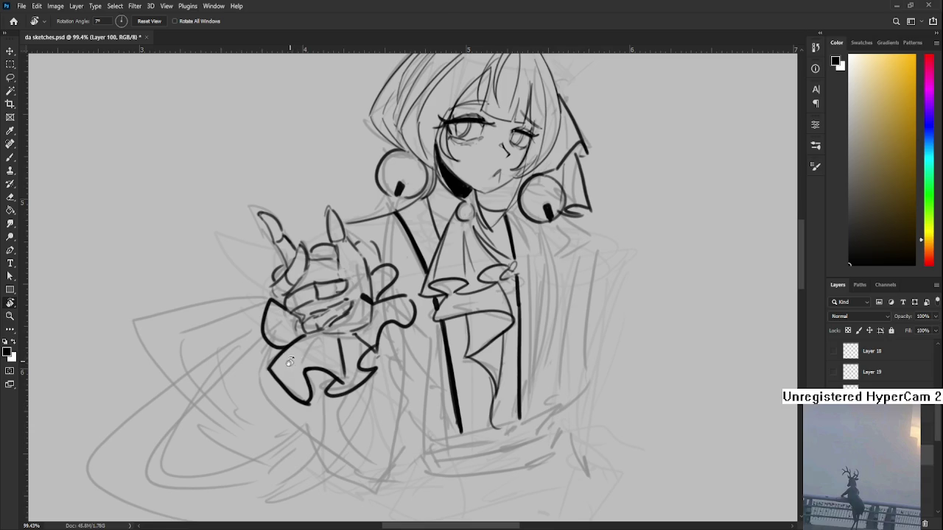
key(b)
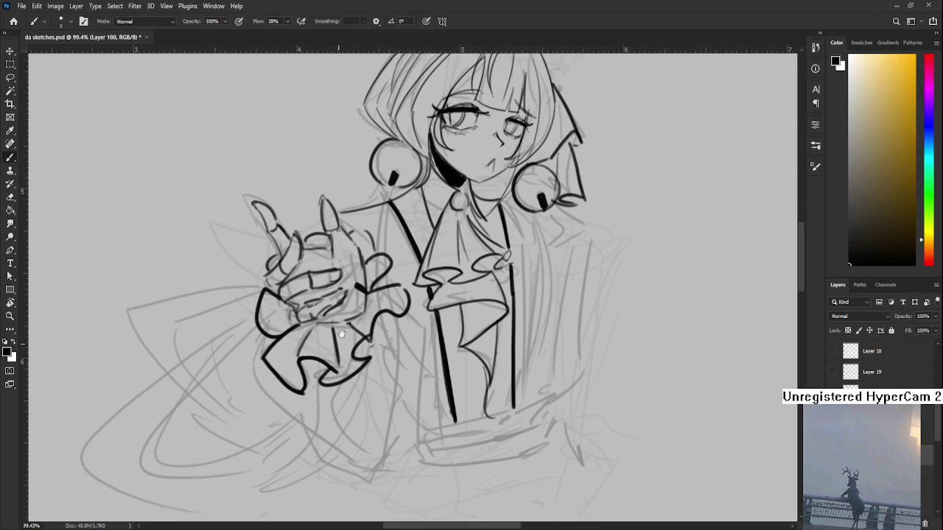
Ink the left edge of the ruffled sleeve and try a vertical edge below the cuff
drag(321, 416, 246, 346)
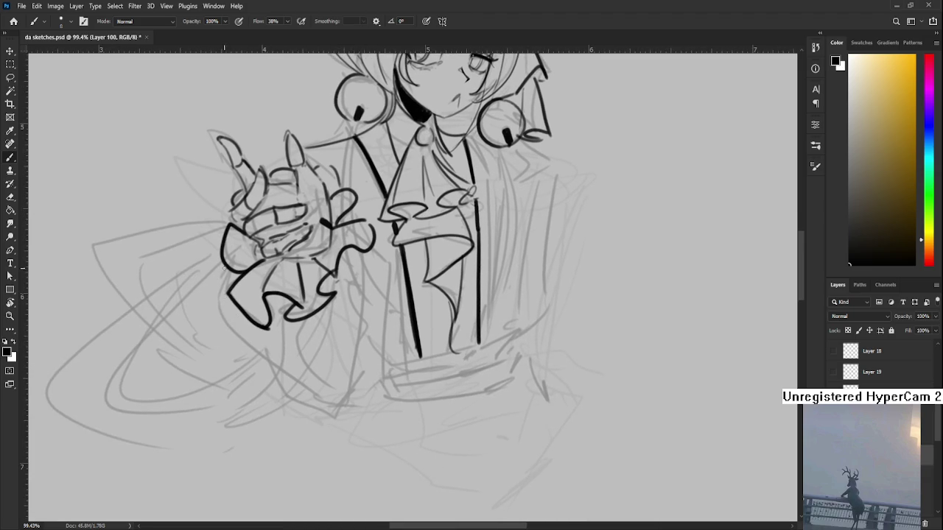
mouse_move(223, 279)
mouse_down()
mouse_move(218, 302)
mouse_move(343, 398)
mouse_up()
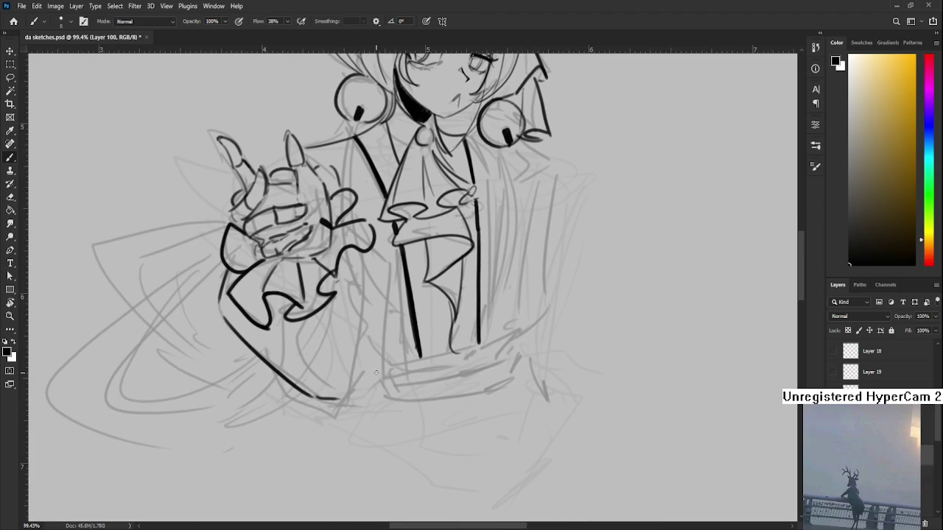
mouse_move(380, 294)
mouse_down()
mouse_move(366, 303)
mouse_move(358, 424)
mouse_move(376, 417)
mouse_up()
key(ctrl+z)
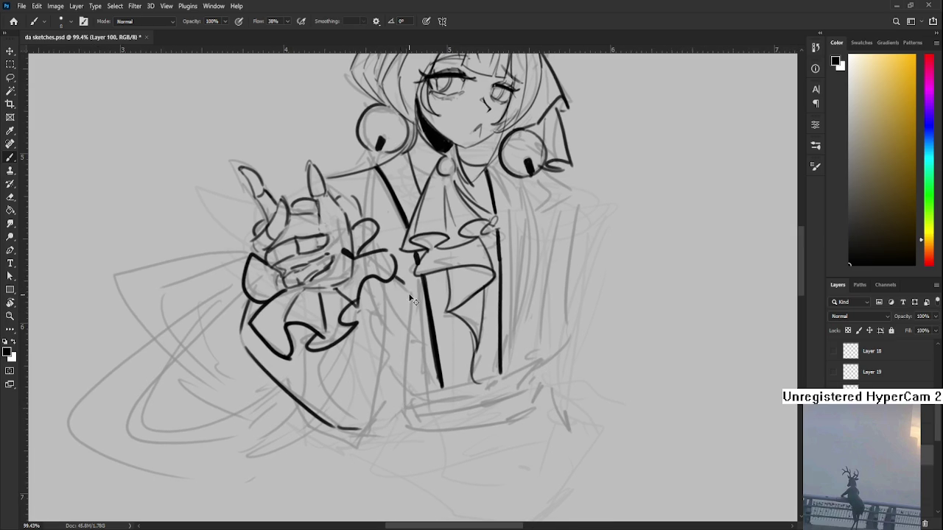
mouse_move(410, 296)
mouse_down()
mouse_move(405, 395)
mouse_move(387, 425)
mouse_move(394, 436)
mouse_move(402, 419)
mouse_up()
Retry the sleeve's vertical and bottom strokes, keeping a dark stroke at its corner
key(ctrl+z)
mouse_move(387, 313)
mouse_down()
mouse_move(402, 399)
mouse_move(377, 451)
mouse_up()
key(ctrl+z)
drag(409, 407, 378, 449)
key(ctrl+z)
mouse_move(302, 357)
mouse_down()
mouse_move(335, 442)
mouse_move(324, 424)
mouse_move(361, 451)
mouse_move(365, 377)
mouse_move(377, 402)
mouse_move(408, 370)
mouse_up()
key(ctrl+z)
key(ctrl+z)
key(ctrl+z)
key(ctrl+z)
key(ctrl+z)
key(e)
key(b)
mouse_move(381, 400)
mouse_down()
mouse_move(410, 366)
mouse_move(407, 409)
mouse_up()
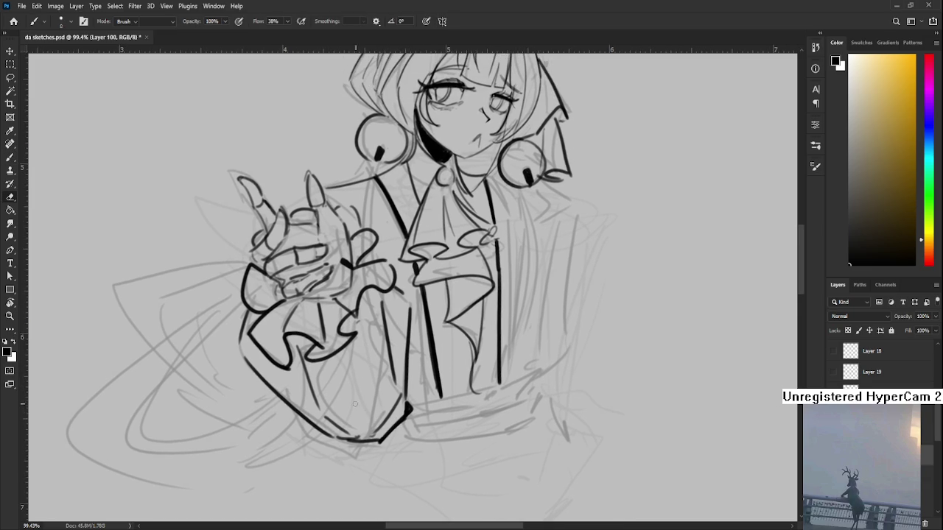
Erase the faint leftover sketch lines inside the sleeve with an enlarged eraser
key(e)
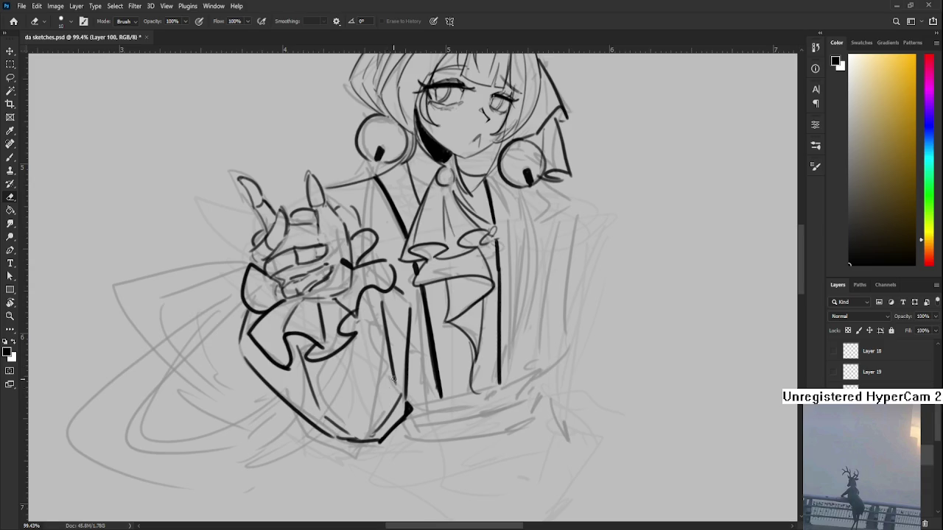
scroll(392, 379, down, 3)
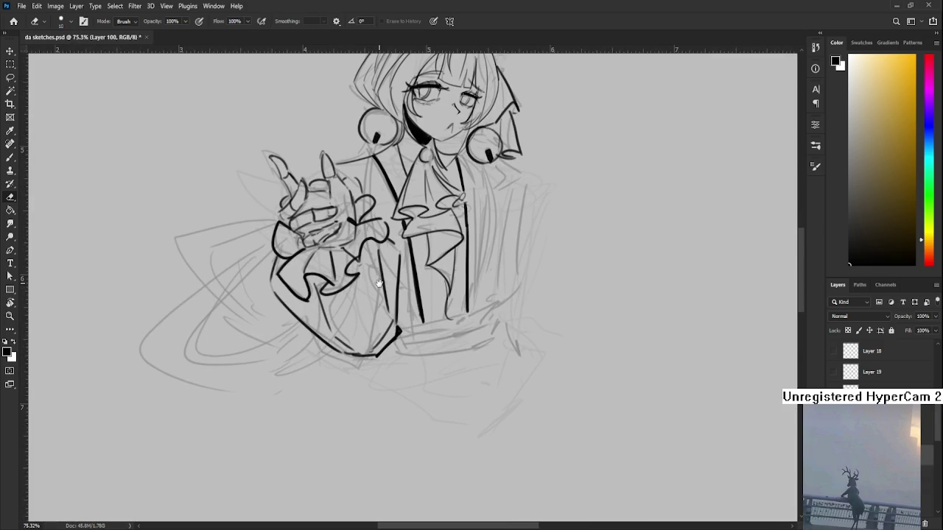
drag(379, 284, 379, 305)
key(bracketright)
key(bracketright)
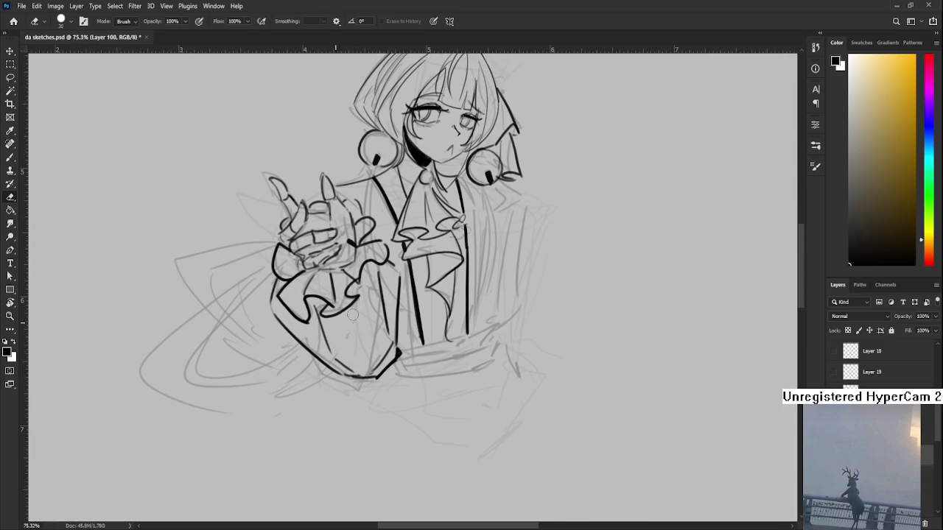
drag(370, 329, 371, 362)
drag(365, 289, 372, 317)
Ink a short line near the neck and the coat's right edge down toward the waist
scroll(331, 228, down, 1)
scroll(331, 228, down, 3)
scroll(332, 228, up, 3)
key(r)
mouse_move(375, 268)
mouse_down()
mouse_move(299, 419)
mouse_move(346, 289)
mouse_up()
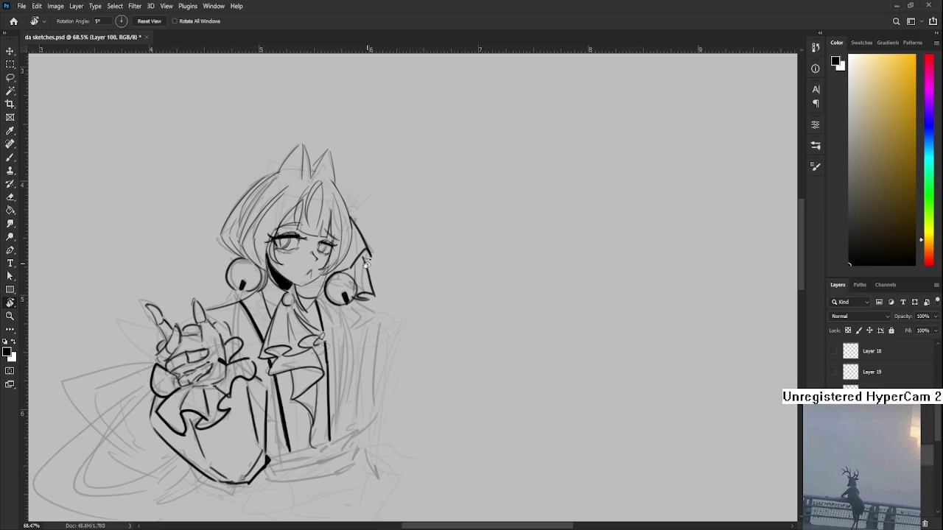
key(Escape)
key(b)
drag(315, 304, 336, 298)
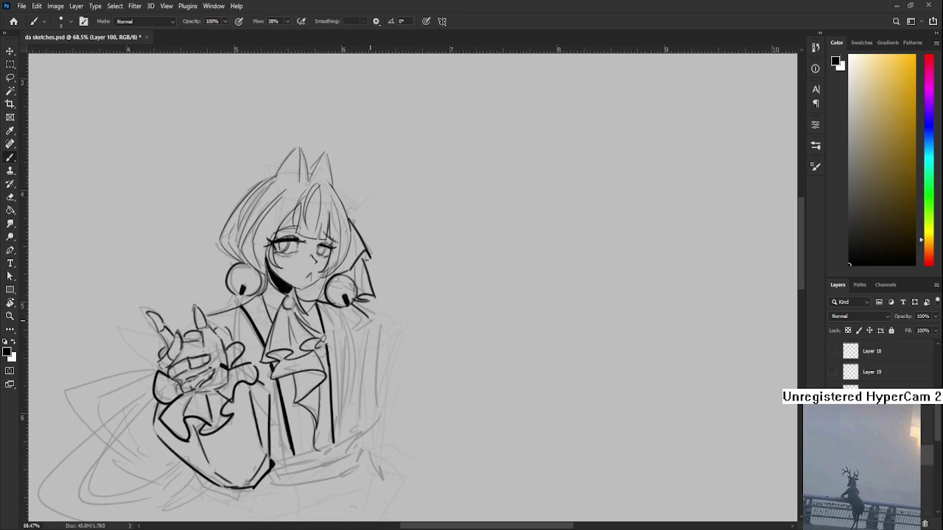
drag(369, 320, 351, 461)
key(ctrl+z)
drag(366, 320, 349, 417)
key(ctrl+z)
key(ctrl+z)
key(ctrl+z)
mouse_move(364, 320)
mouse_down()
mouse_move(340, 442)
mouse_move(362, 354)
mouse_up()
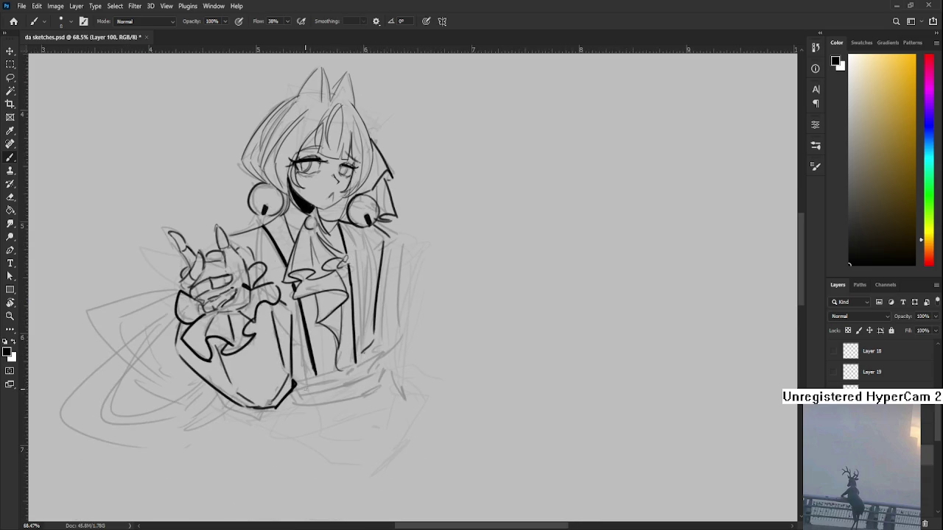
Ink the waistband's upper and lower lines and fill the belt solid black with a larger brush
mouse_move(296, 382)
mouse_down()
mouse_move(375, 352)
mouse_move(375, 380)
mouse_up()
drag(295, 397, 372, 382)
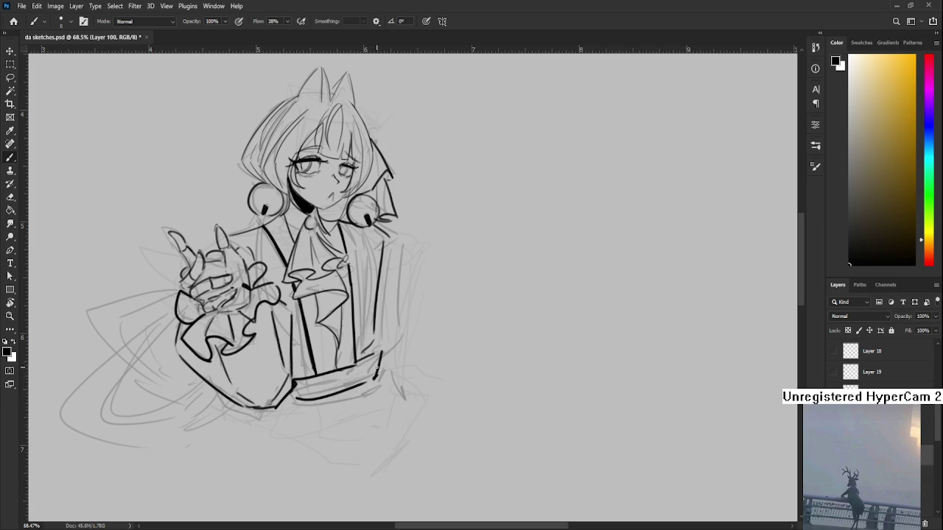
key(bracketright)
key(bracketright)
key(bracketright)
mouse_move(294, 383)
mouse_down()
mouse_move(309, 392)
mouse_move(332, 372)
mouse_move(357, 378)
mouse_move(378, 353)
mouse_up()
mouse_move(353, 385)
mouse_down()
mouse_move(377, 355)
mouse_move(370, 346)
mouse_move(369, 365)
mouse_move(375, 357)
mouse_up()
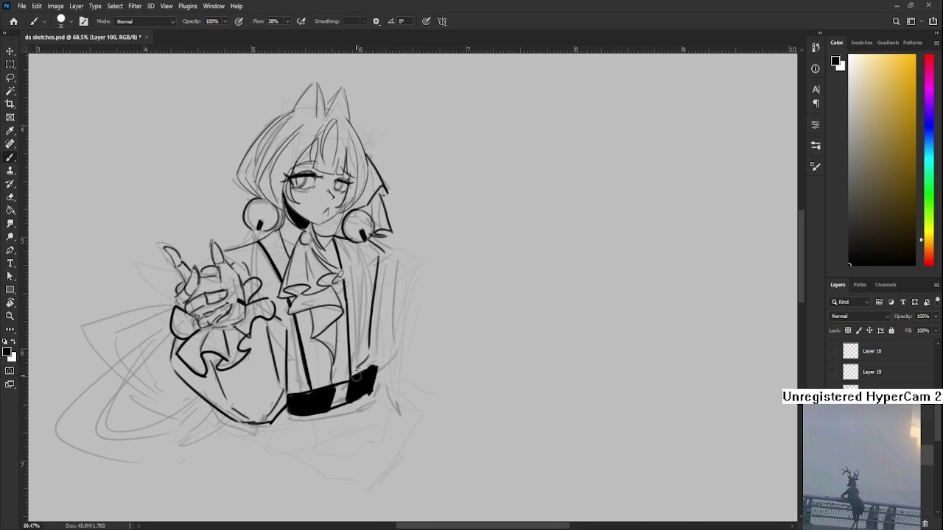
Erase the black belt's lower-right corner to tidy it
key(e)
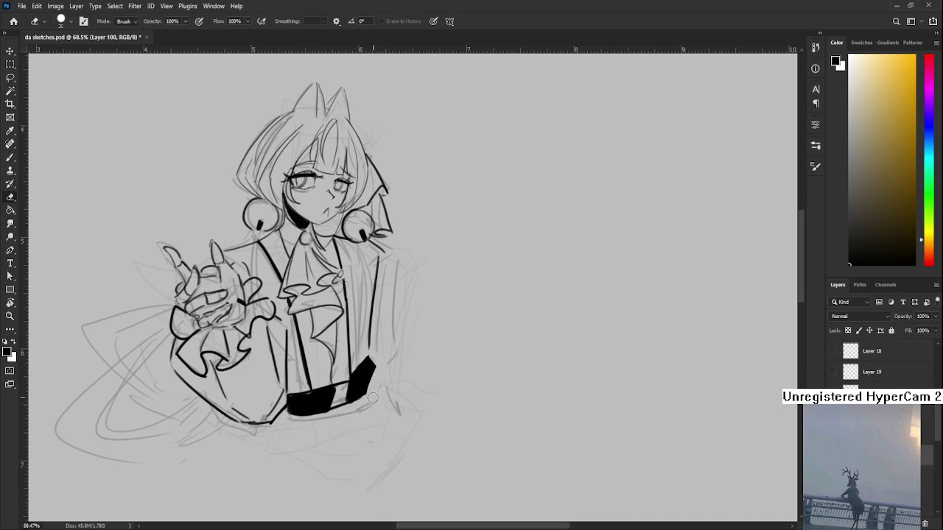
drag(381, 379, 370, 402)
scroll(363, 375, up, 3)
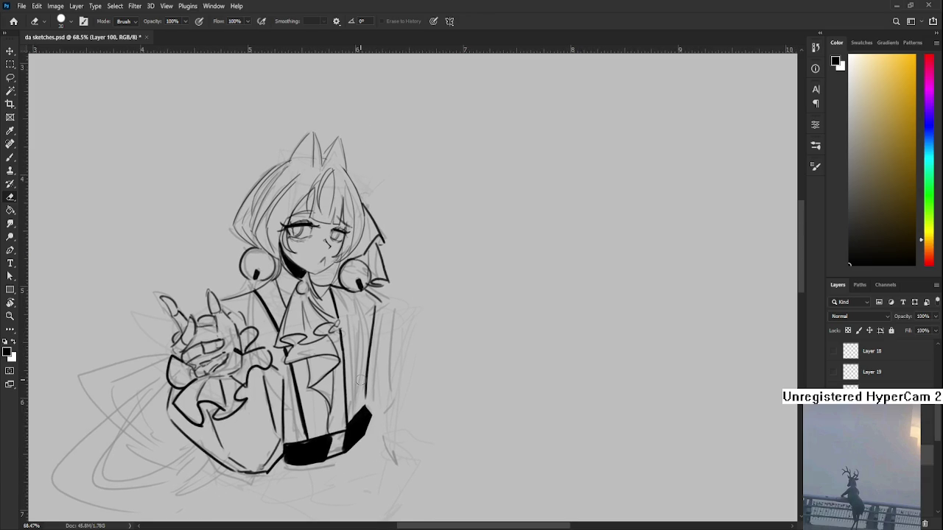
Ink the jacket's right-side outline down to the belt, then trim the line with the eraser
key(b)
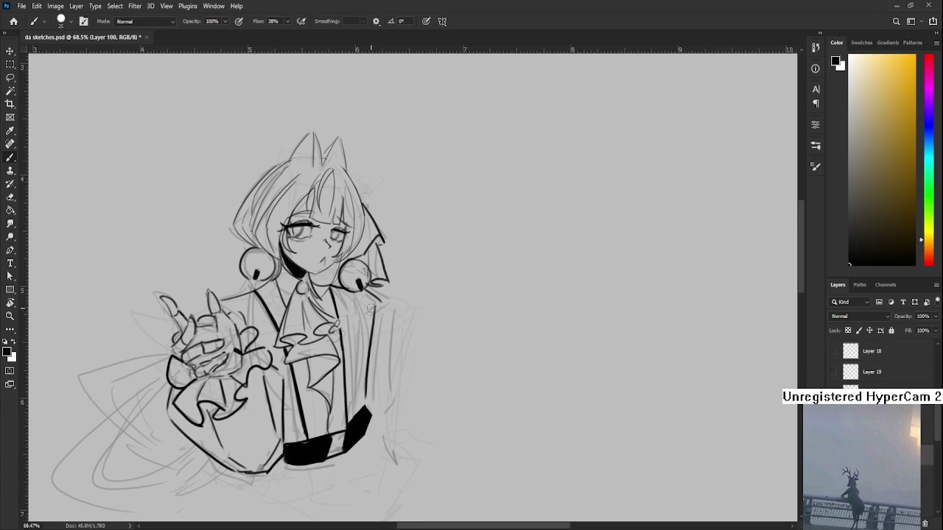
drag(368, 289, 395, 335)
key(ctrl+z)
mouse_move(371, 290)
mouse_down()
mouse_move(390, 322)
mouse_move(392, 400)
mouse_up()
key(ctrl+z)
drag(394, 313, 382, 409)
key(ctrl+z)
mouse_move(373, 316)
mouse_down()
mouse_move(376, 407)
mouse_move(364, 406)
mouse_up()
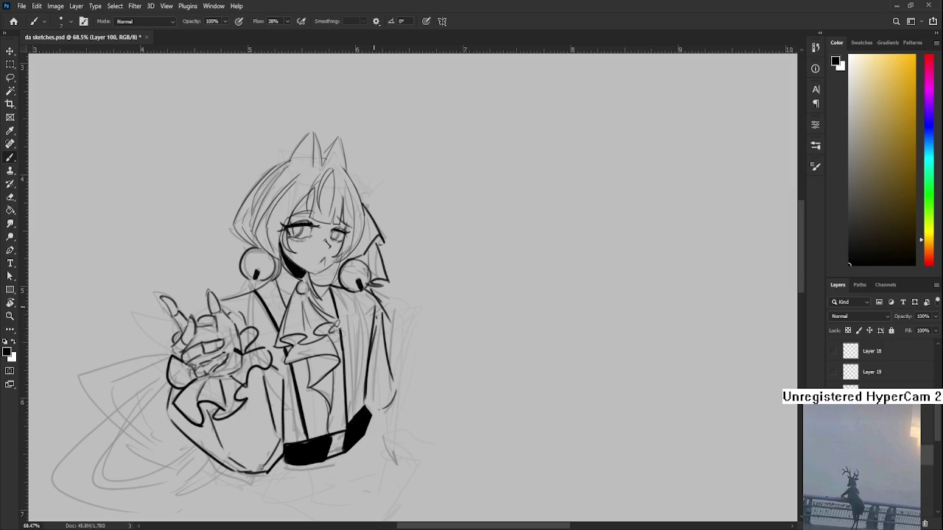
scroll(371, 310, up, 1)
key(e)
drag(358, 322, 355, 402)
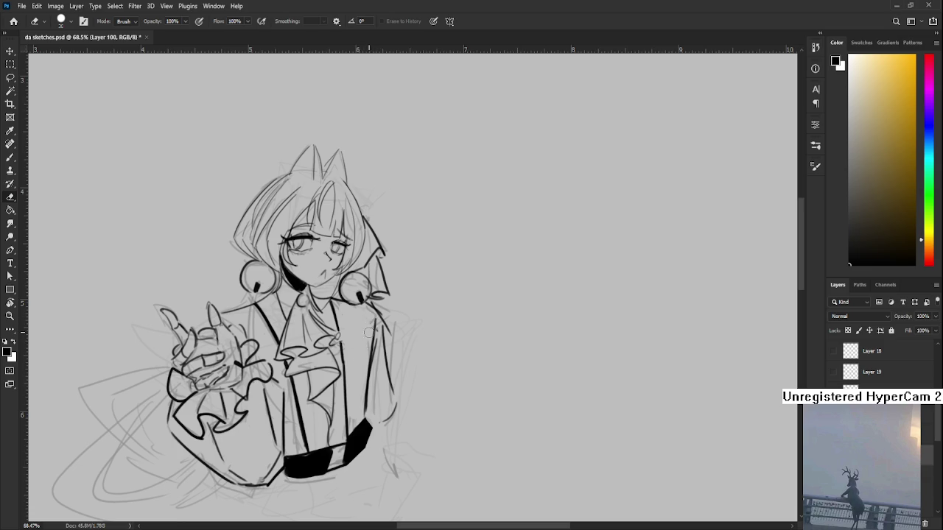
Erase the lower part of the jacket's right-edge line
key(b)
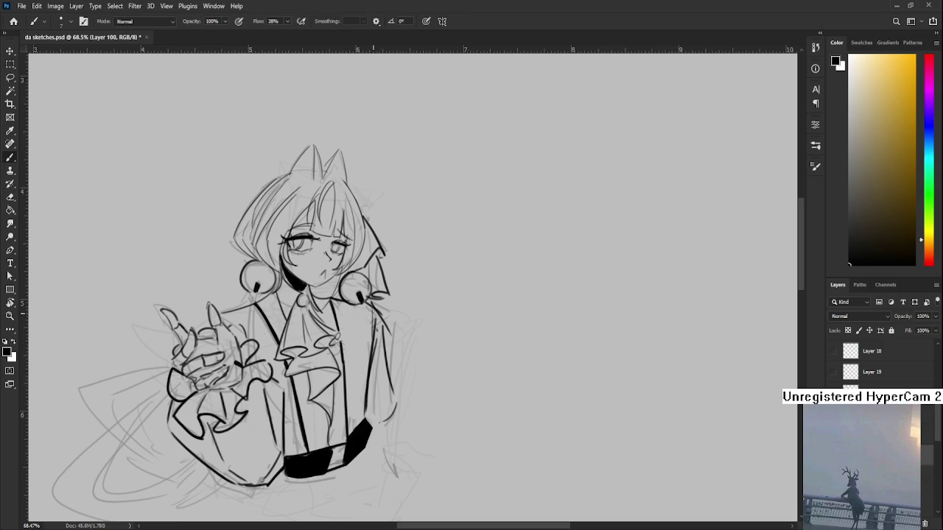
key(e)
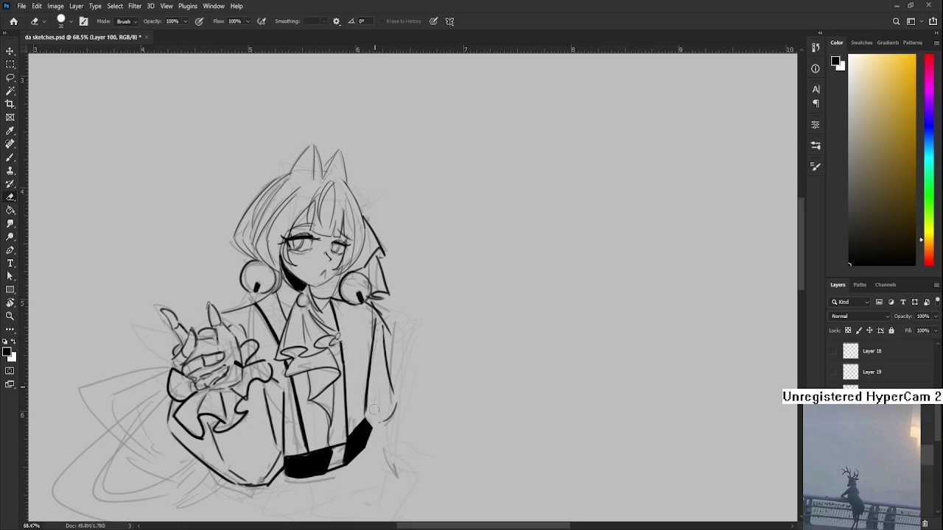
key(b)
key(e)
drag(366, 366, 364, 412)
Redraw the jacket's right edge slightly further left, retrying the stroke
key(b)
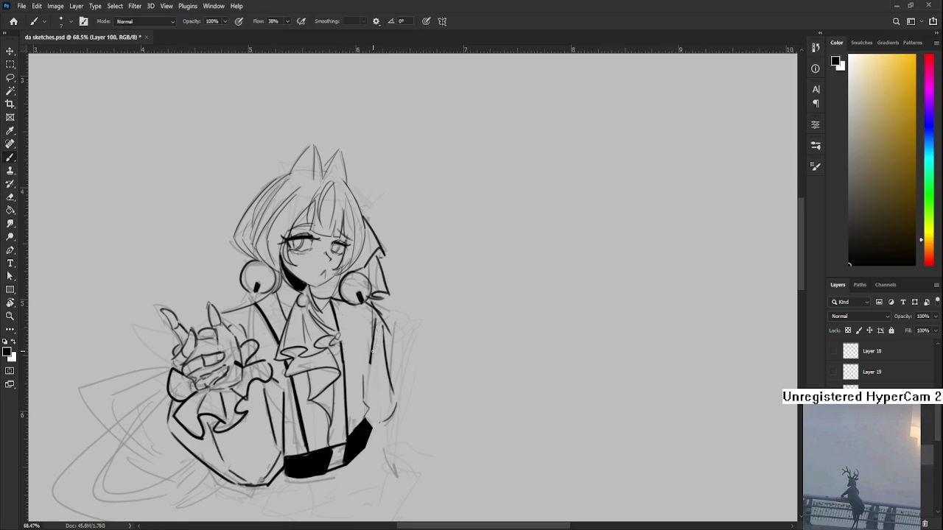
drag(371, 346, 366, 397)
key(ctrl+z)
key(ctrl+z)
drag(374, 338, 365, 401)
key(ctrl+z)
key(e)
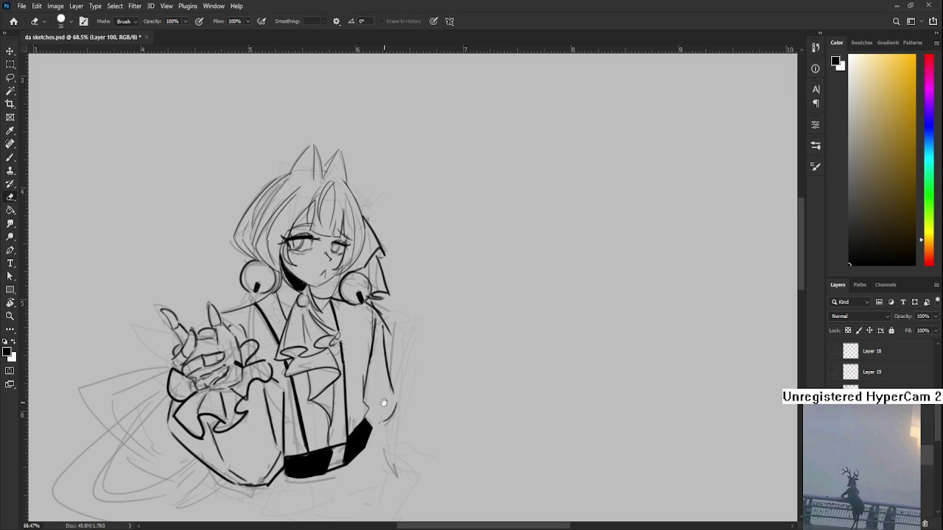
drag(374, 393, 390, 372)
scroll(413, 357, down, 1)
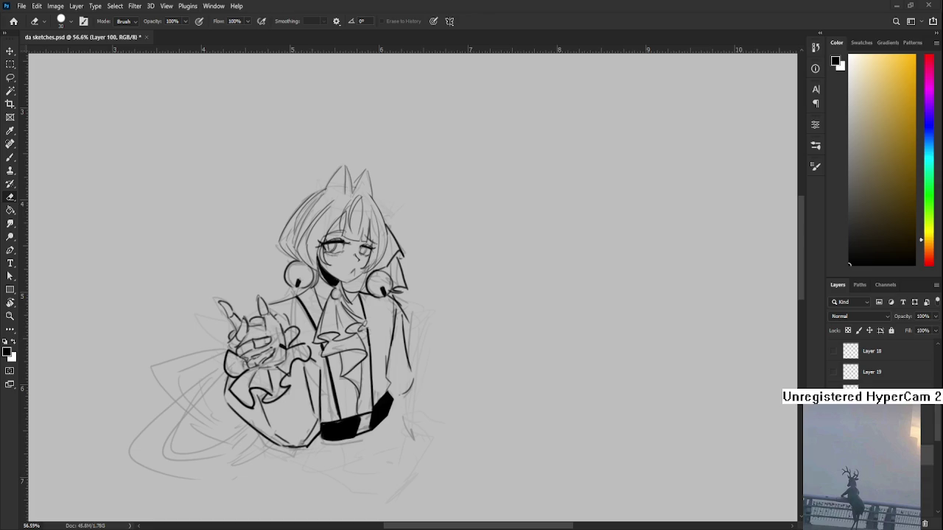
Ink the long right suspender line and a short curve at the right elbow
drag(393, 333, 384, 355)
key(b)
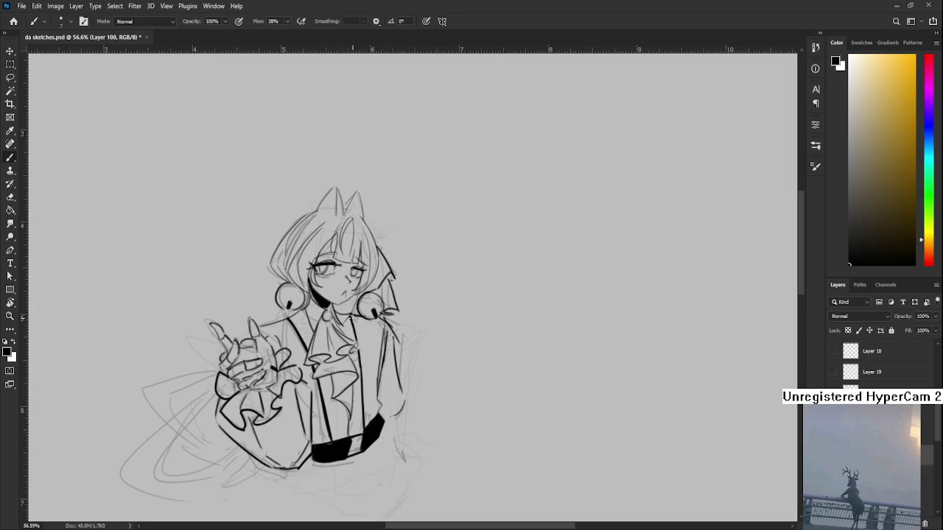
key(ctrl+z)
drag(358, 354, 358, 434)
drag(358, 435, 355, 394)
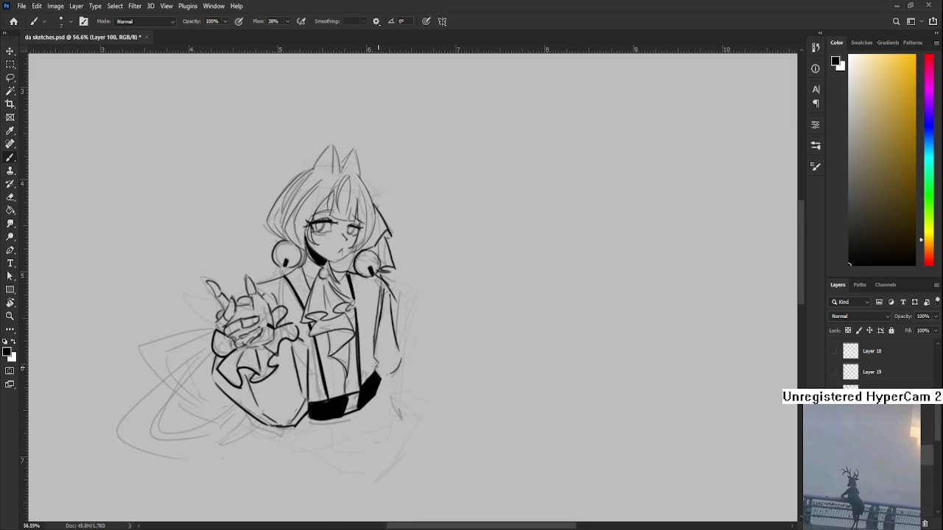
drag(394, 369, 385, 378)
Zoom out and tilt the view to bring the figure's lower body into frame
drag(380, 330, 357, 382)
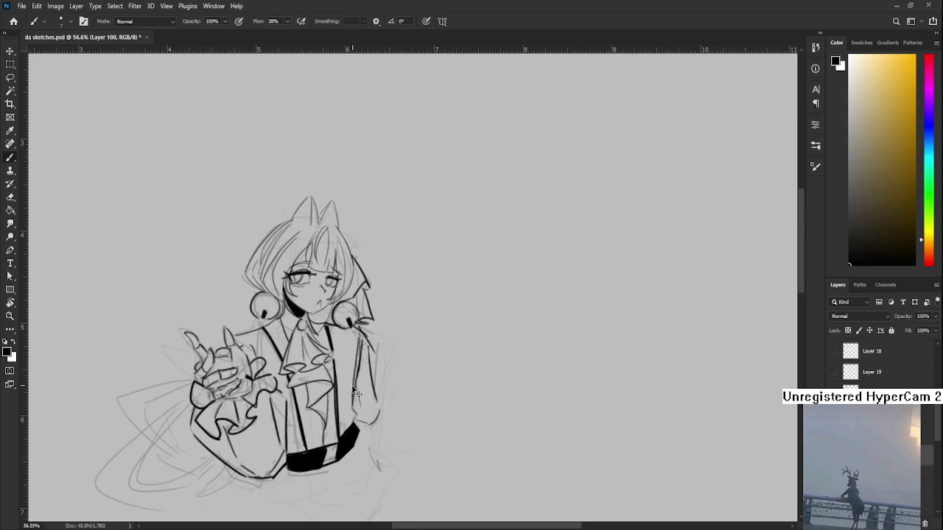
key(e)
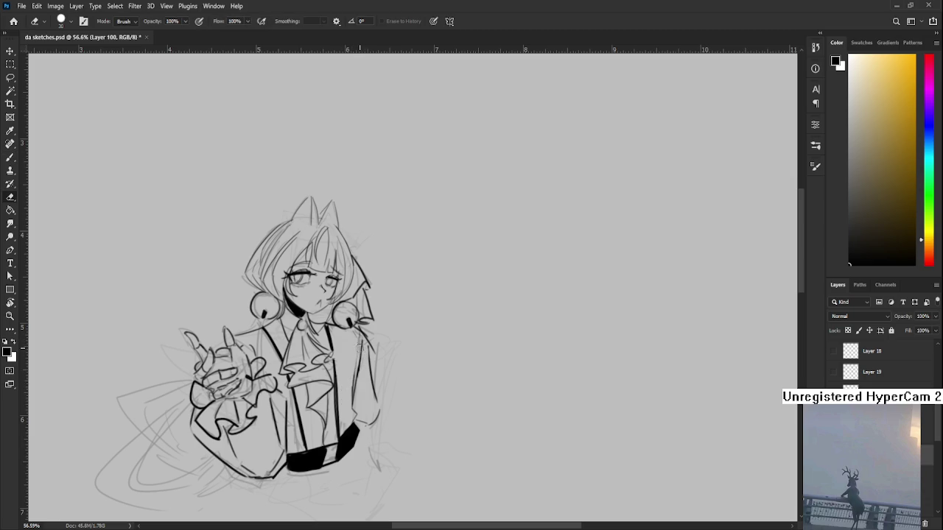
drag(354, 349, 358, 335)
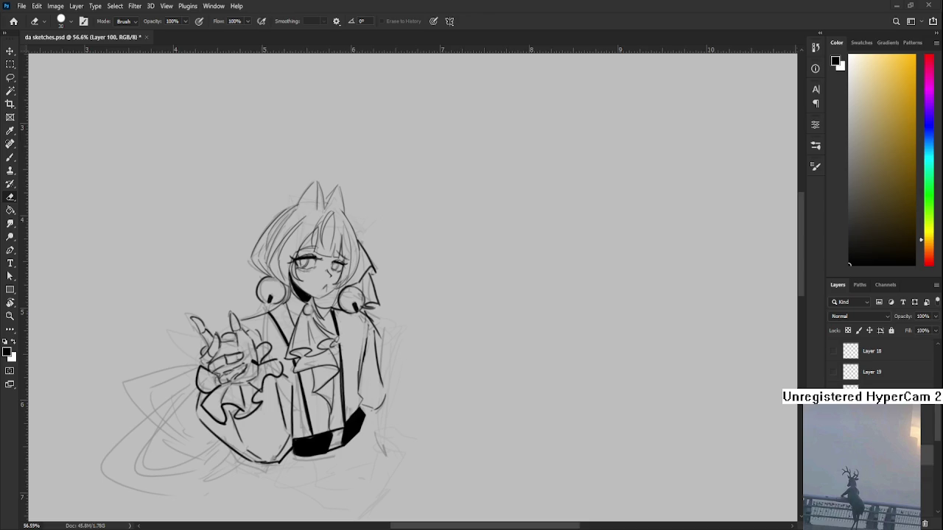
scroll(424, 423, down, 3)
drag(423, 423, 416, 417)
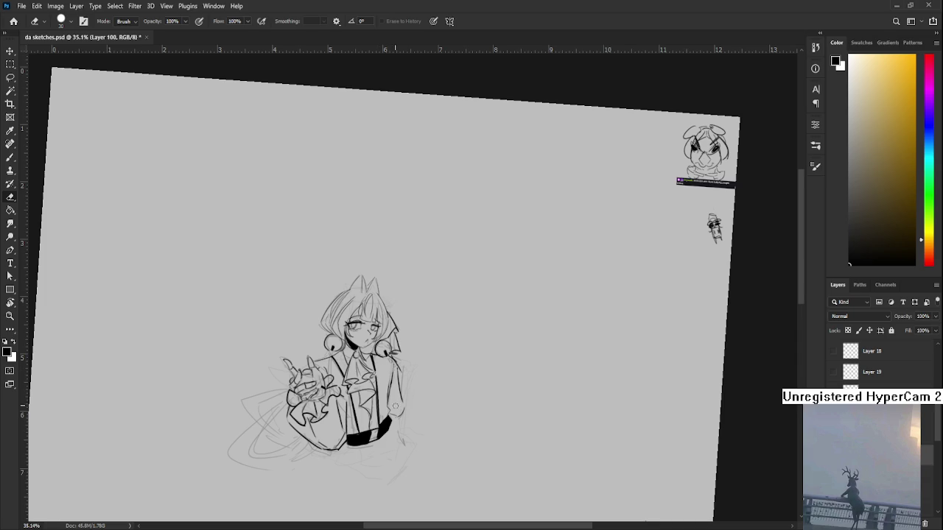
mouse_move(408, 369)
mouse_down()
mouse_move(399, 353)
mouse_move(339, 359)
mouse_move(315, 324)
mouse_move(263, 347)
mouse_up()
Draw the flared sleeve's upper and lower edges left of the hands, plus a short inner stroke
key(b)
key(ctrl+z)
mouse_move(317, 324)
mouse_down()
mouse_move(262, 347)
mouse_move(324, 368)
mouse_up()
key(ctrl+z)
key(ctrl+z)
drag(265, 348, 317, 369)
drag(315, 327, 289, 365)
key(ctrl+z)
key(ctrl+z)
mouse_move(317, 330)
mouse_down()
mouse_move(294, 359)
mouse_move(317, 368)
mouse_up()
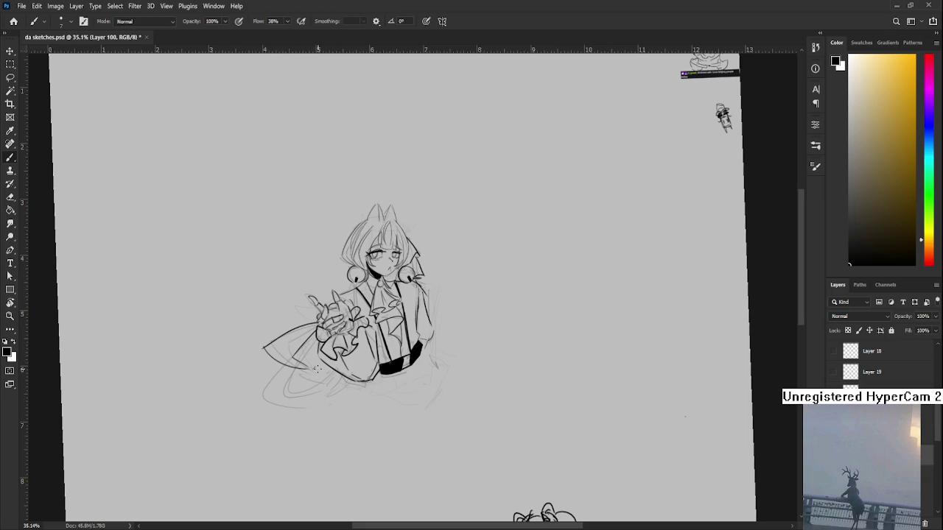
Draw a rounded curve along the sleeve's bottom edge with a few extra strokes
scroll(305, 378, down, 1)
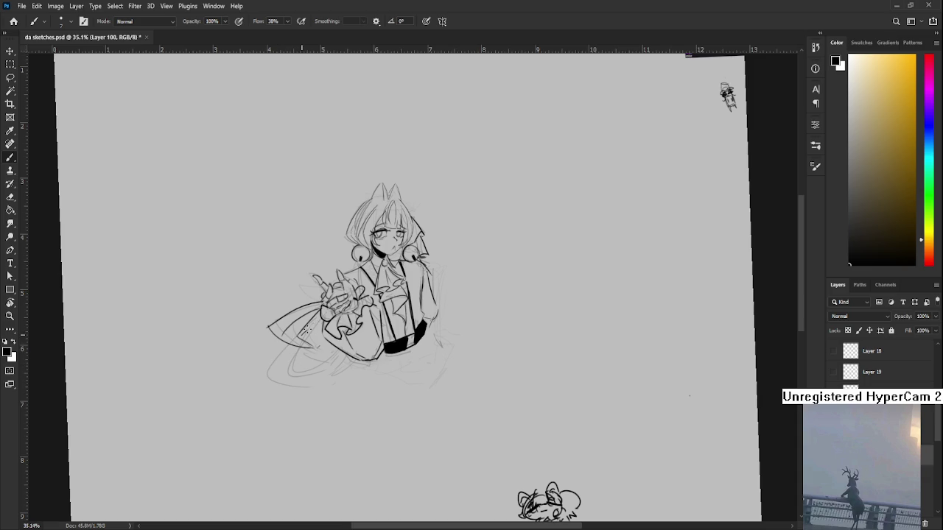
drag(263, 374, 346, 371)
key(ctrl+z)
drag(269, 366, 346, 368)
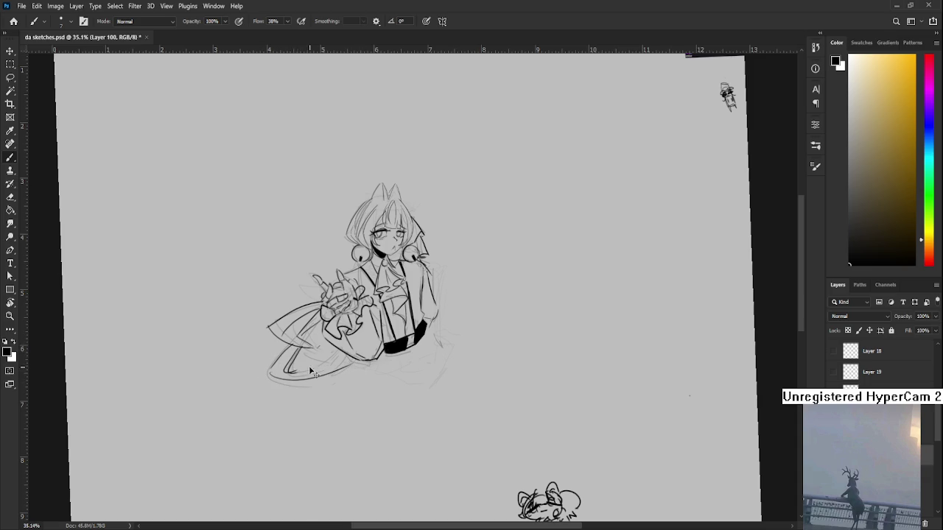
mouse_move(283, 378)
mouse_down()
mouse_move(346, 366)
mouse_move(312, 295)
mouse_up()
key(r)
key(e)
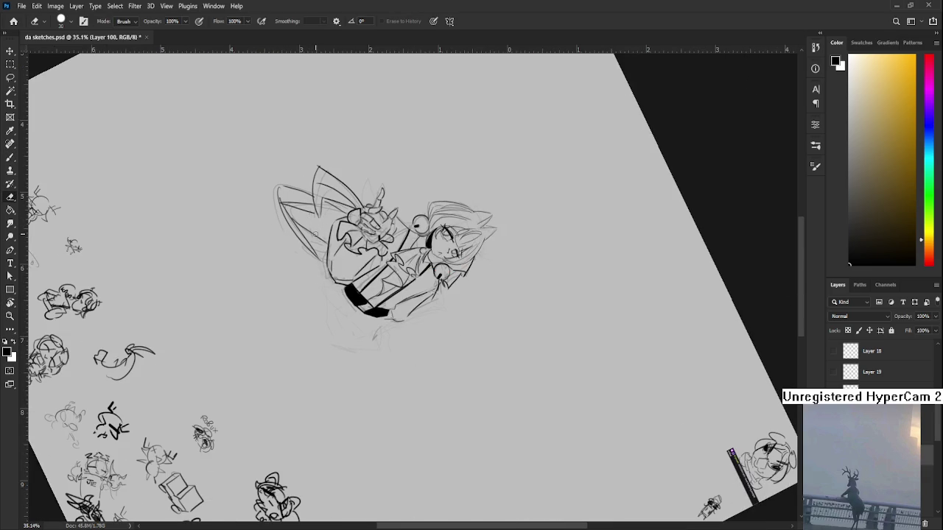
key(r)
mouse_move(324, 278)
mouse_down()
mouse_move(412, 292)
mouse_move(398, 383)
mouse_move(406, 417)
mouse_up()
key(b)
key(r)
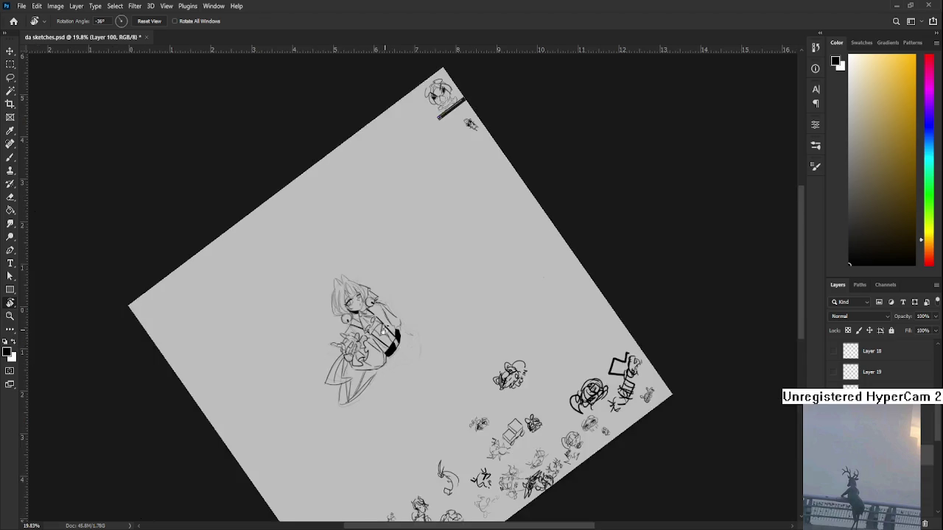
Erase the faint sketch strokes right of the black waistband
mouse_move(317, 385)
mouse_down()
mouse_move(392, 356)
mouse_move(316, 364)
mouse_up()
key(b)
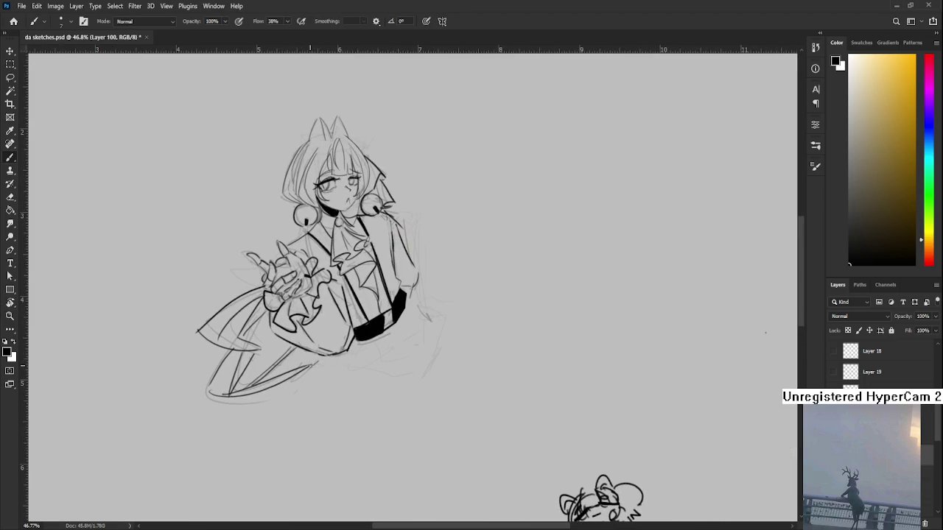
key(e)
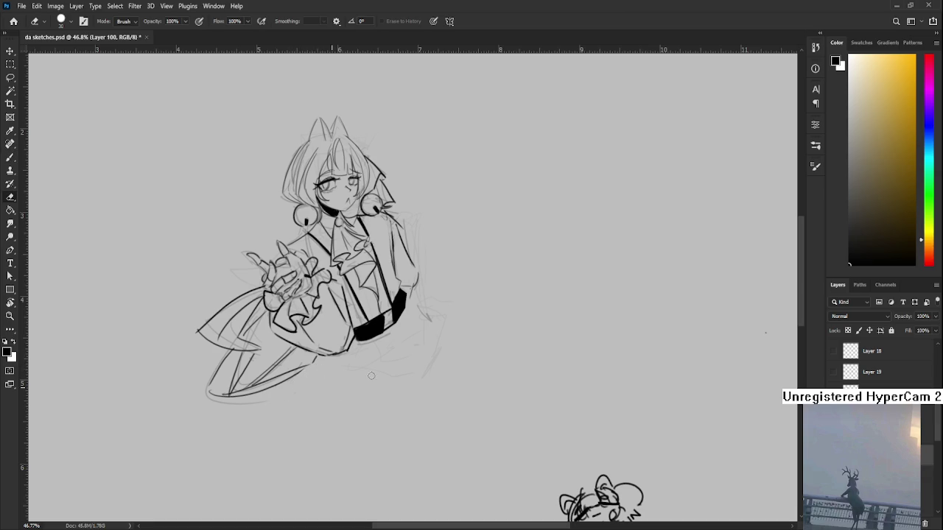
drag(375, 352, 360, 350)
Extend the black fill down the waistband's left edge with an enlarged brush
key(r)
mouse_move(424, 288)
mouse_down()
mouse_move(448, 346)
mouse_move(322, 425)
mouse_up()
key(b)
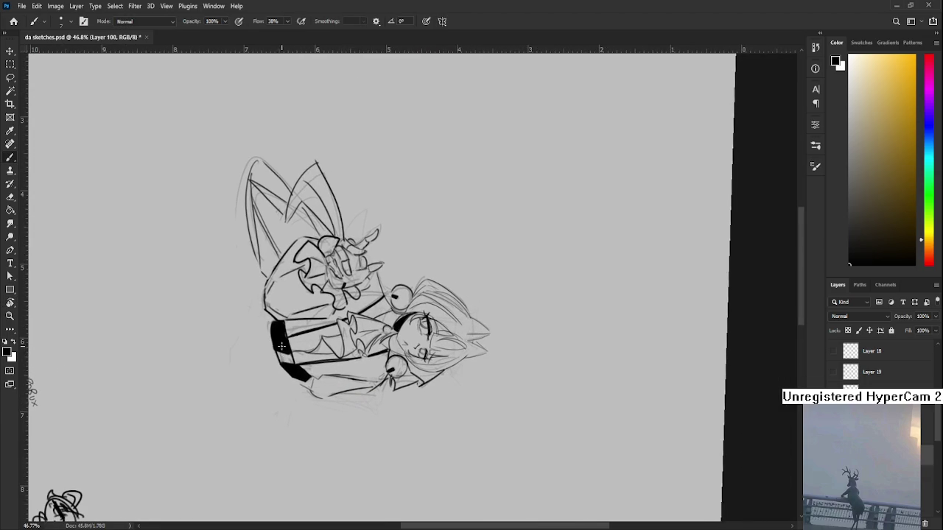
key(])
key(])
mouse_move(282, 346)
mouse_down()
mouse_move(291, 363)
mouse_move(315, 360)
mouse_move(341, 291)
mouse_up()
Pan and tilt the view upward and shrink the brush to size 8
key(r)
key(e)
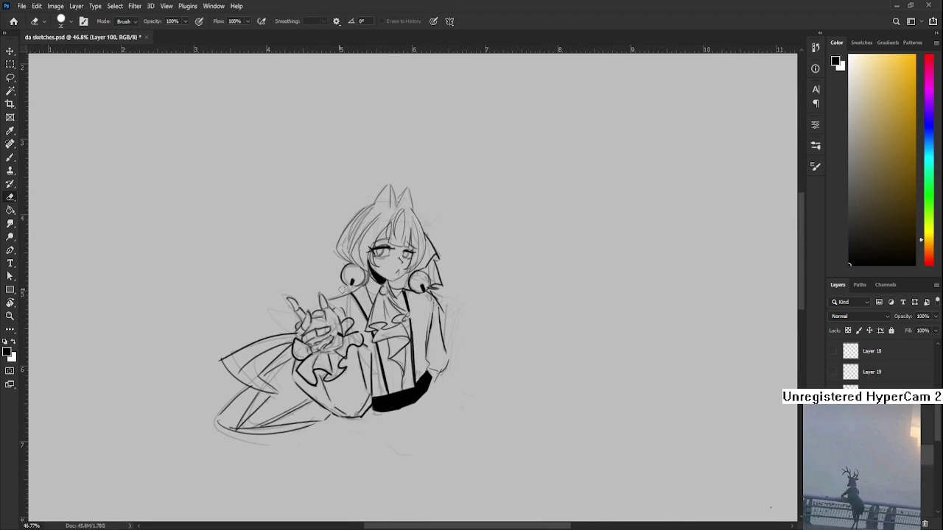
scroll(310, 298, up, 1)
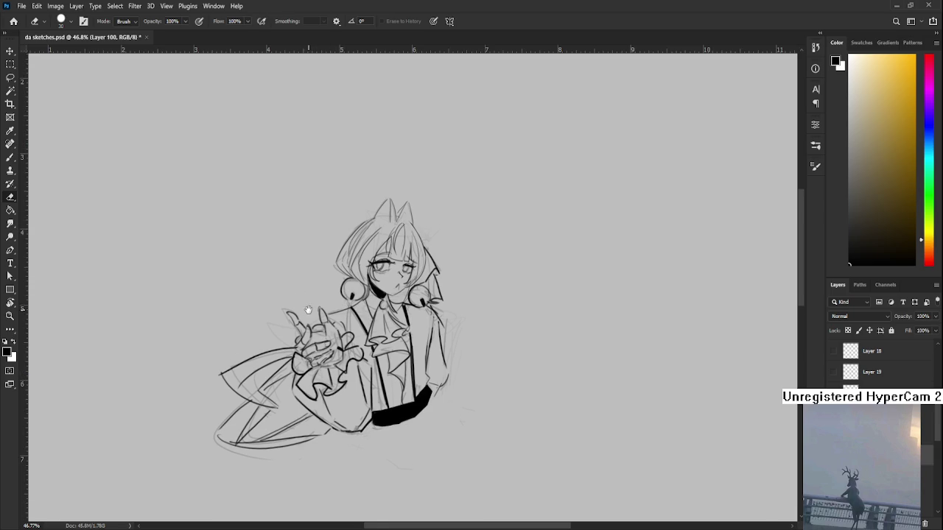
drag(309, 310, 234, 342)
key(r)
drag(287, 379, 422, 294)
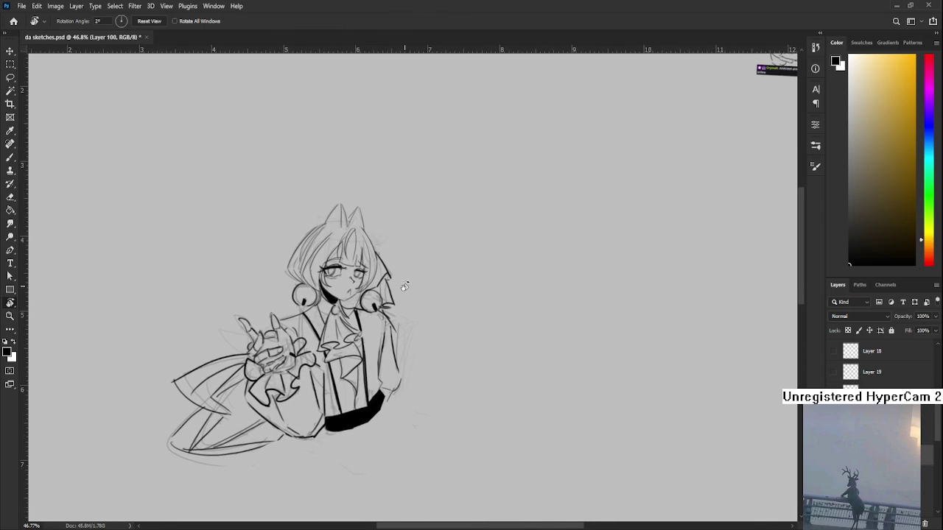
mouse_move(404, 286)
mouse_down()
mouse_move(478, 324)
mouse_move(477, 364)
mouse_up()
scroll(457, 377, up, 1)
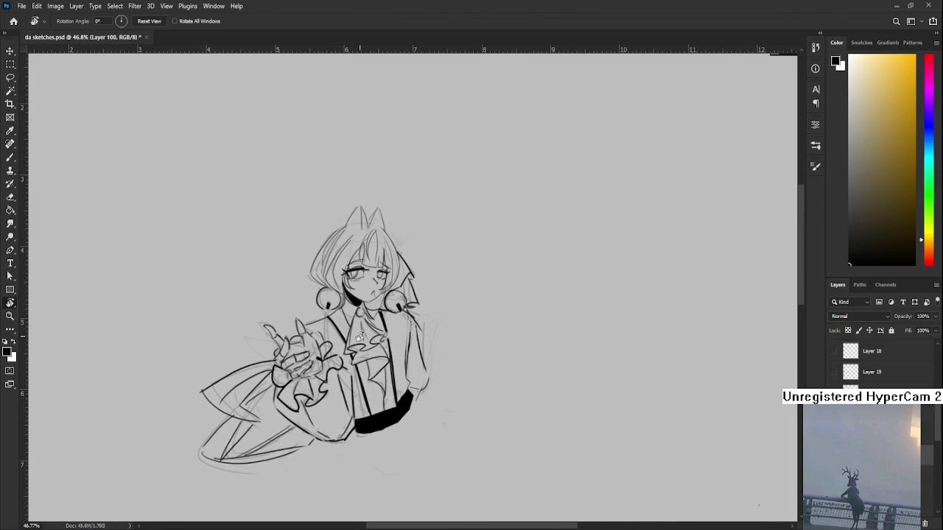
scroll(356, 336, up, 1)
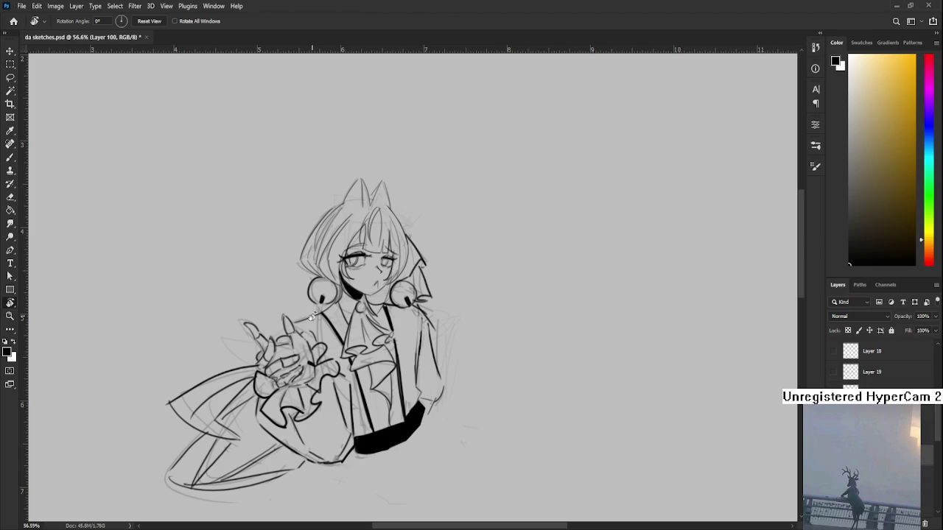
key(b)
key(bracketleft)
key(bracketleft)
key(bracketleft)
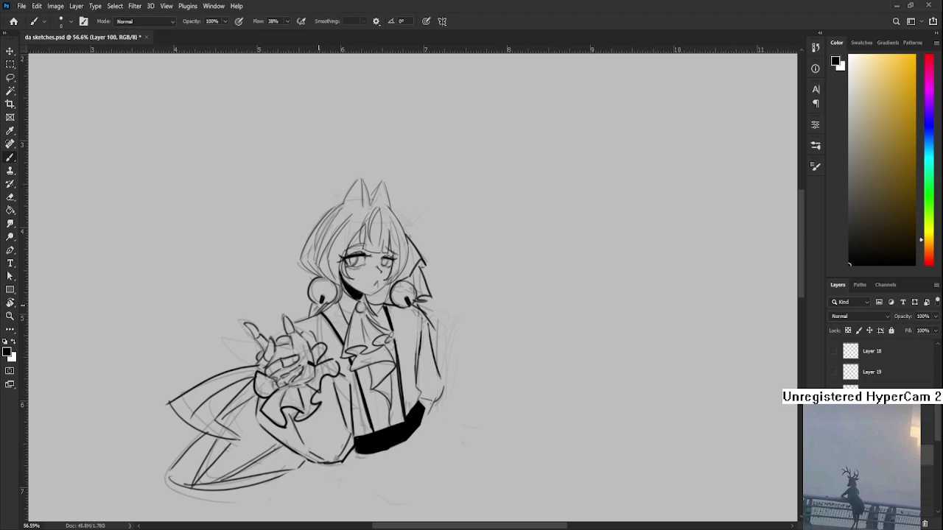
Erase the faint sketch lines to the right of the arm
drag(391, 288, 359, 301)
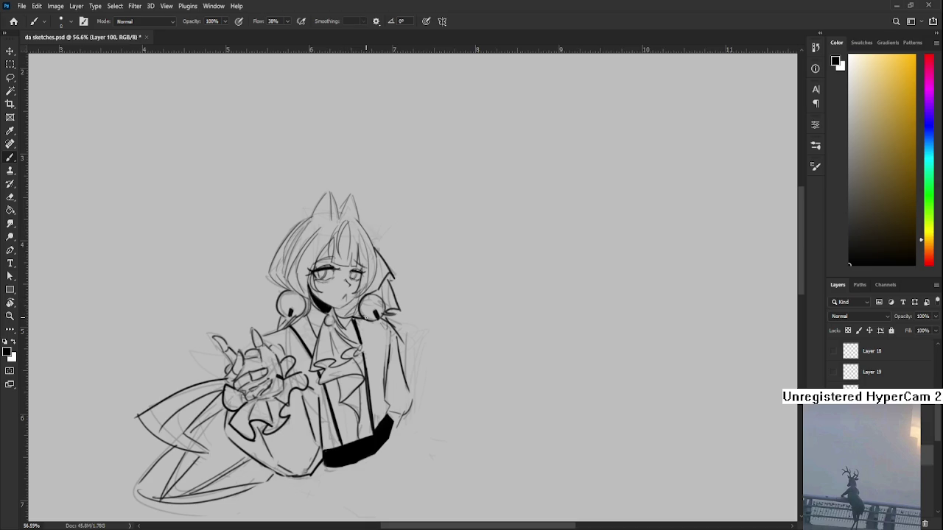
scroll(375, 299, down, 2)
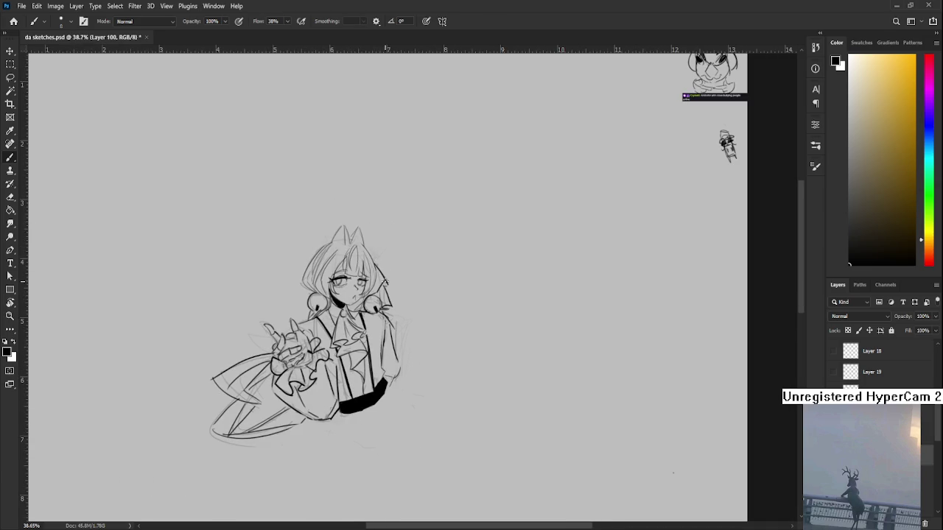
scroll(384, 282, down, 1)
scroll(384, 283, up, 2)
scroll(398, 272, up, 2)
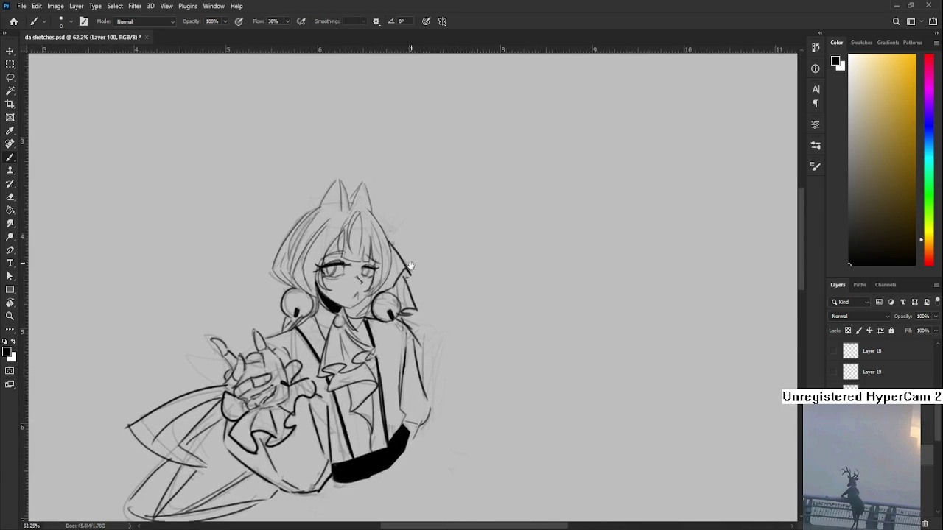
scroll(410, 266, up, 1)
key(e)
mouse_move(499, 351)
mouse_down()
mouse_move(457, 288)
mouse_move(387, 293)
mouse_up()
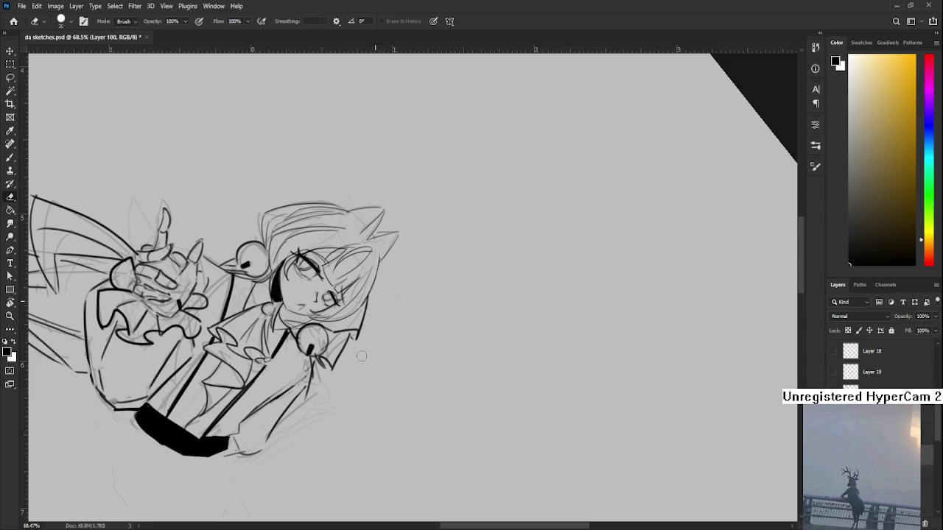
key(r)
drag(343, 378, 367, 297)
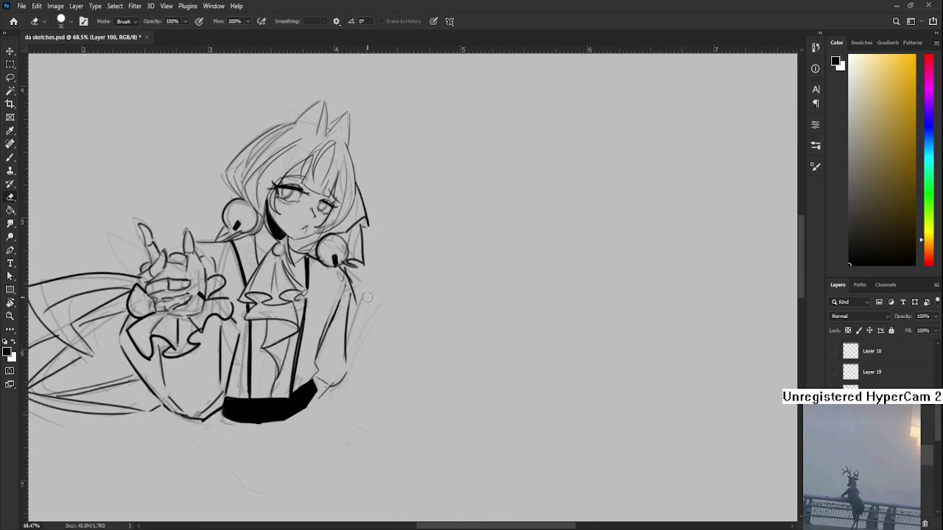
drag(360, 348, 356, 318)
Zoom out to view the whole sheet of sketches
drag(347, 391, 329, 436)
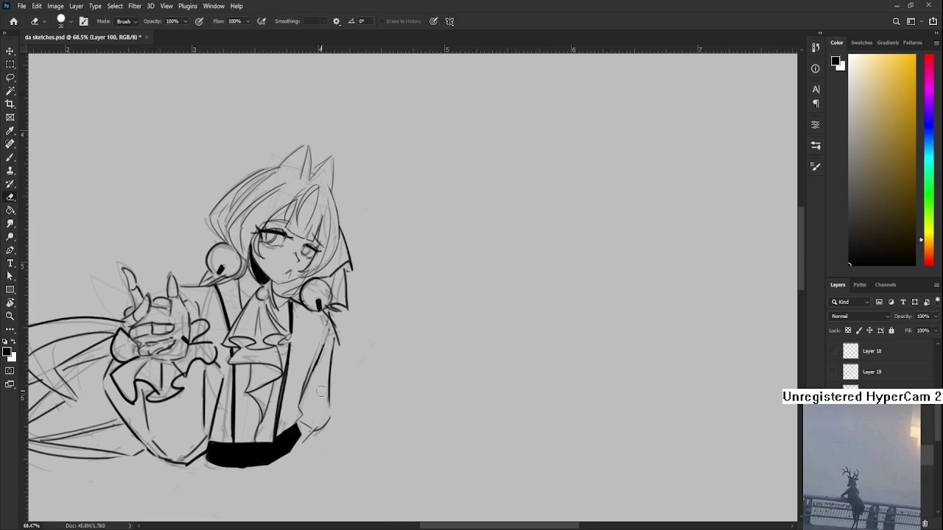
key(r)
drag(318, 412, 335, 425)
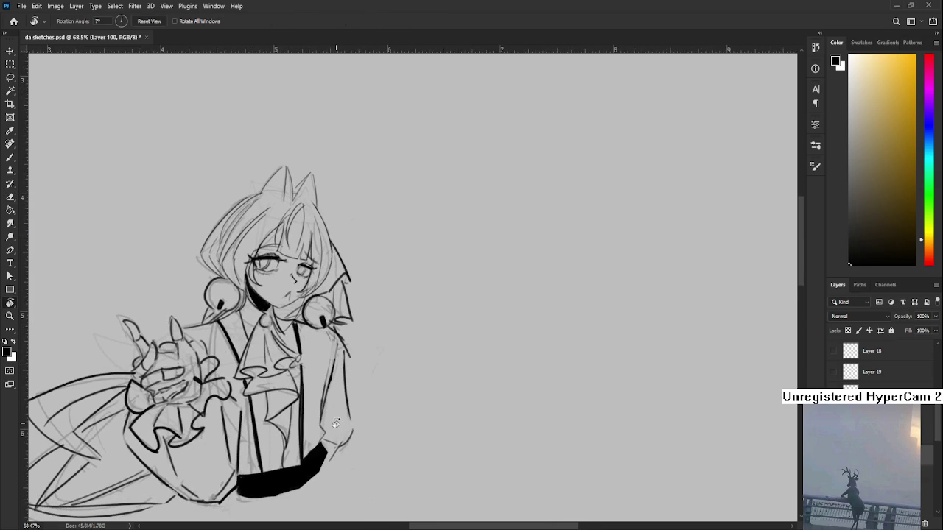
scroll(357, 336, down, 5)
drag(389, 264, 415, 228)
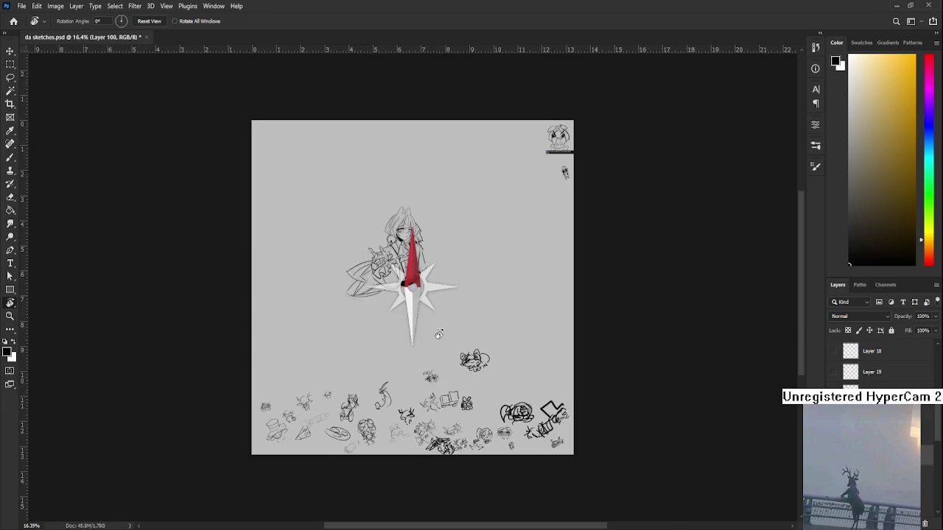
Ink a thin lower rim for the left lens and a nose stroke below the glasses
scroll(415, 228, up, 2)
scroll(413, 251, up, 1)
scroll(408, 295, up, 1)
scroll(403, 356, up, 1)
scroll(403, 356, up, 1)
key(b)
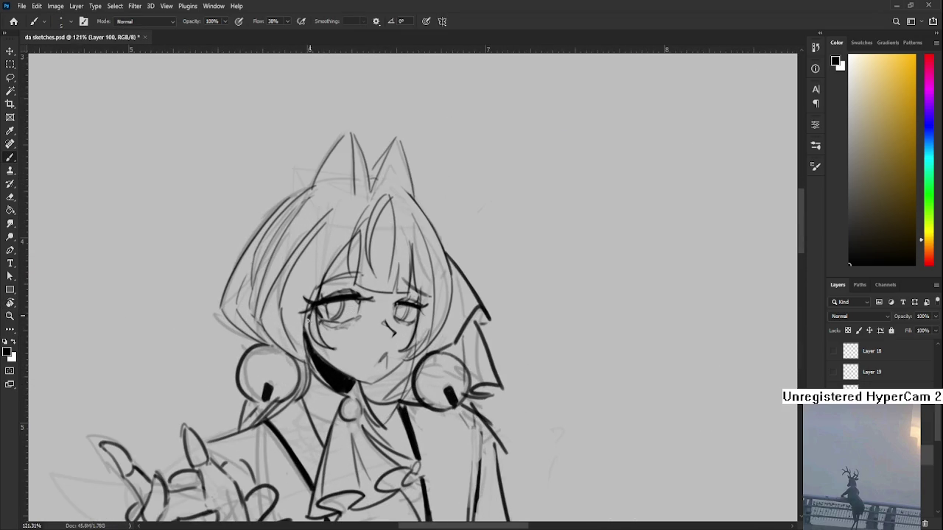
drag(308, 319, 368, 327)
key(ctrl+z)
drag(308, 317, 372, 329)
mouse_move(383, 316)
mouse_down()
mouse_move(395, 333)
mouse_move(416, 328)
mouse_up()
key(ctrl+z)
key(ctrl+z)
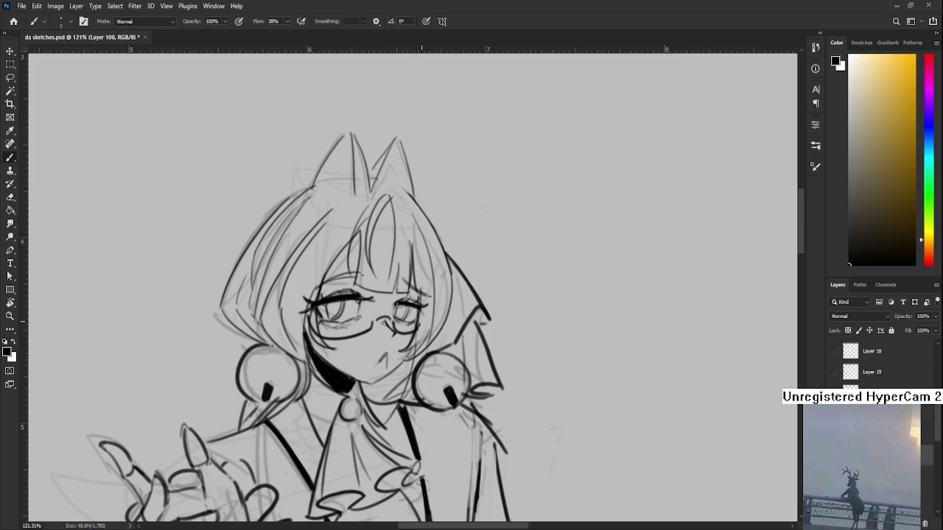
Add a short stroke by the left rim and hatch blush under both lenses
scroll(422, 321, down, 1)
scroll(417, 327, down, 1)
scroll(417, 328, down, 2)
scroll(417, 328, down, 3)
scroll(412, 310, up, 4)
scroll(407, 279, up, 2)
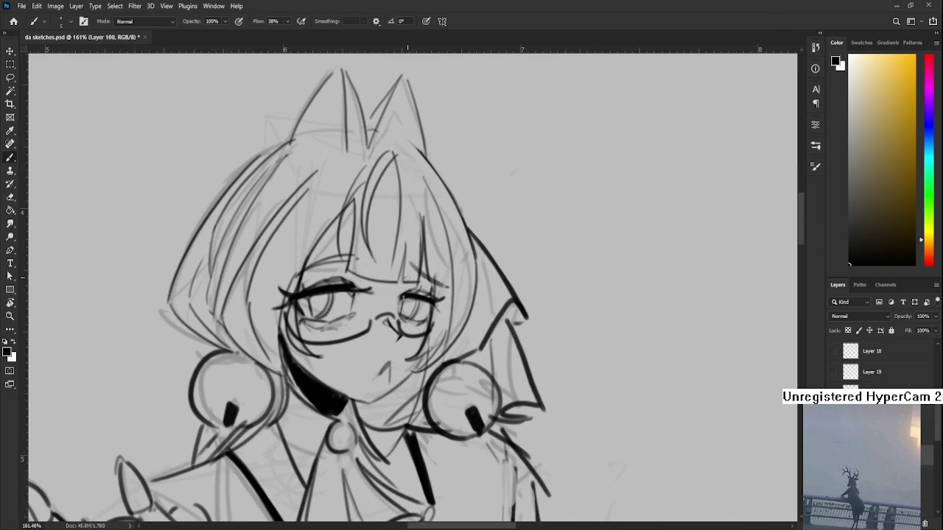
scroll(407, 278, right, 1)
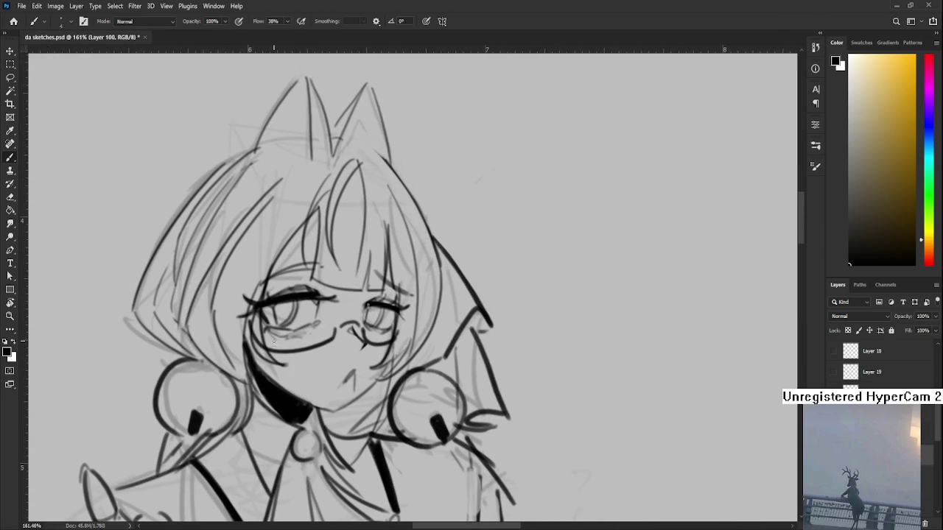
mouse_move(281, 369)
mouse_down()
mouse_move(277, 344)
mouse_move(291, 373)
mouse_move(306, 374)
mouse_up()
mouse_move(310, 374)
mouse_down()
mouse_move(324, 325)
mouse_move(230, 342)
mouse_up()
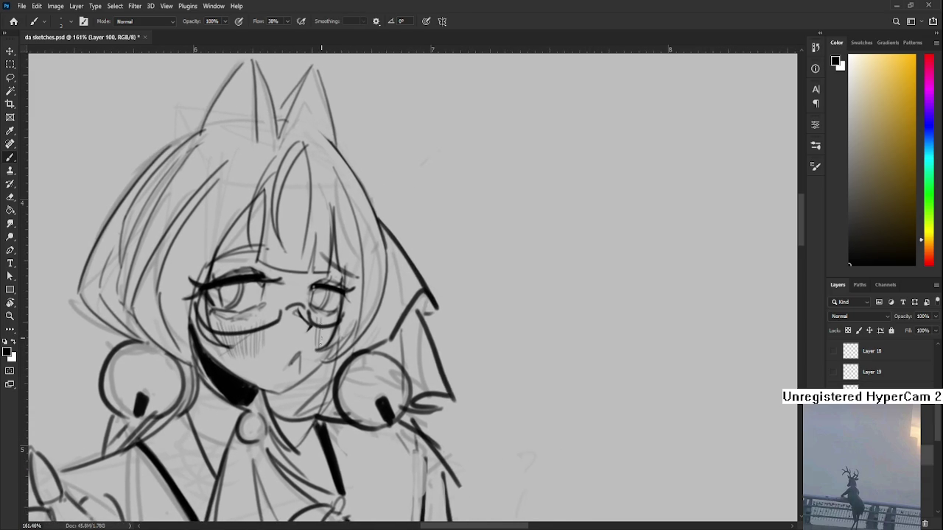
mouse_move(329, 325)
mouse_down()
mouse_move(318, 342)
mouse_move(327, 337)
mouse_up()
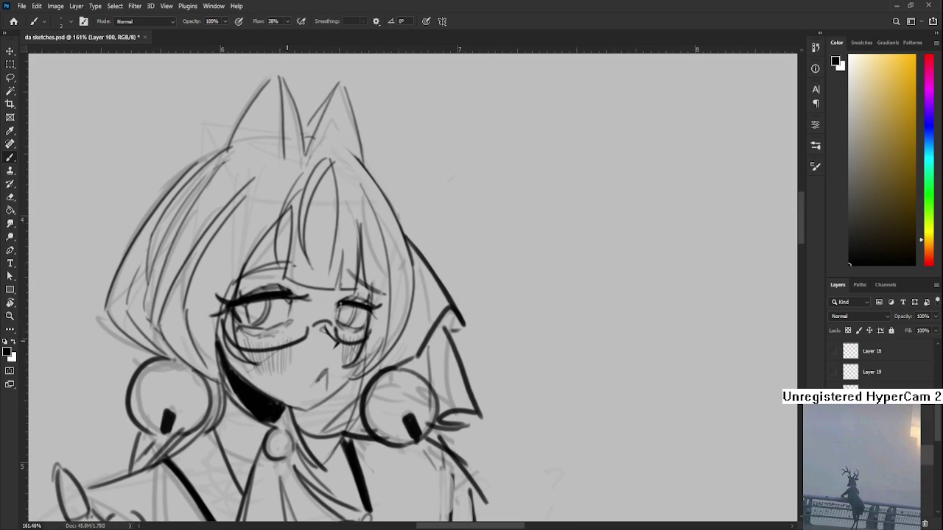
Recentre the view on the face and switch to the Eraser
drag(292, 365, 270, 396)
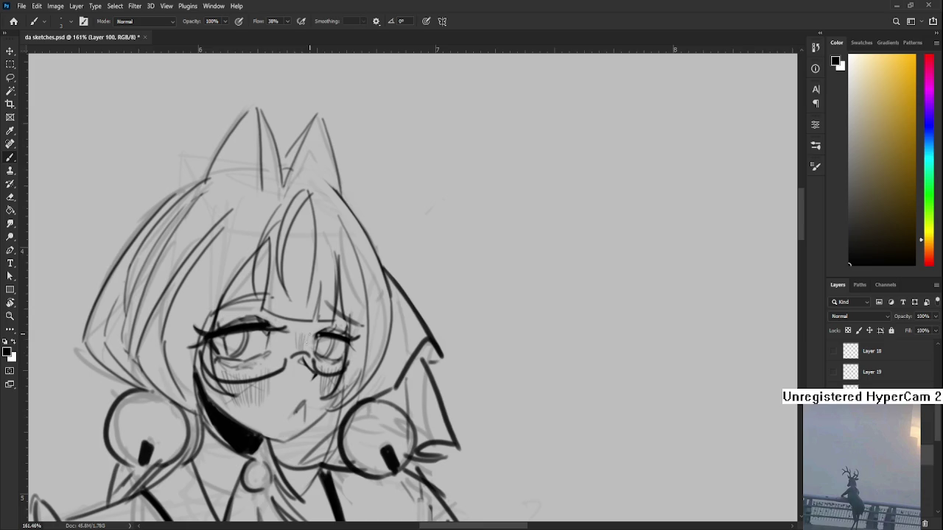
drag(301, 339, 305, 335)
key(e)
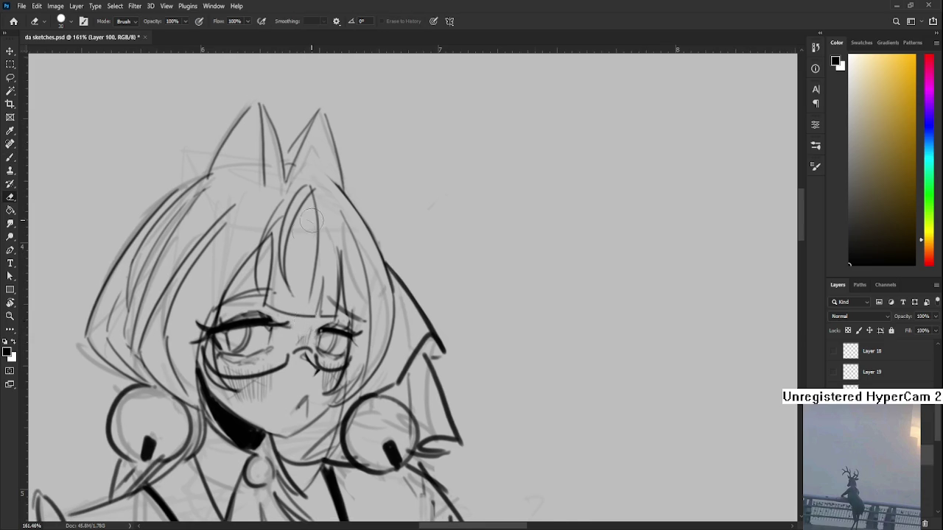
scroll(303, 326, down, 5)
scroll(334, 233, down, 3)
scroll(334, 233, up, 4)
scroll(368, 280, down, 2)
scroll(410, 308, down, 1)
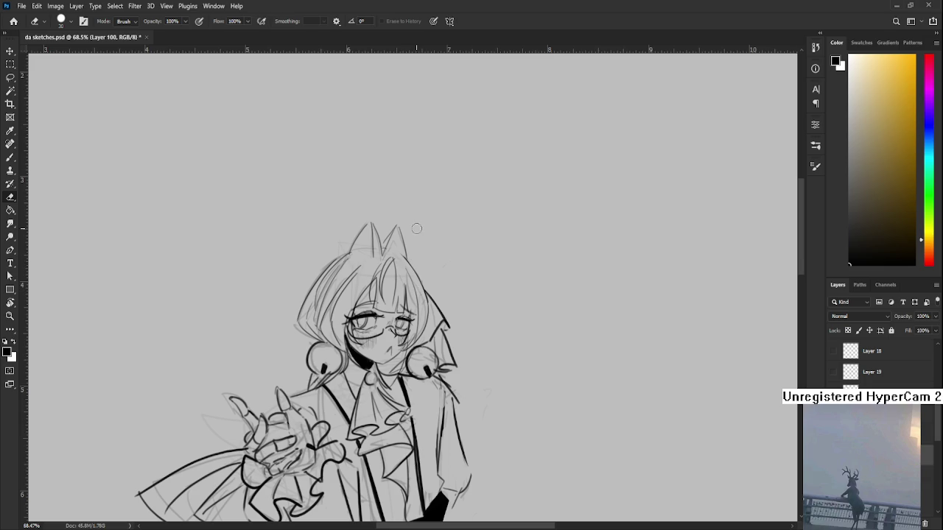
Erase the stray sketch lines around the pointing hands
drag(181, 402, 226, 352)
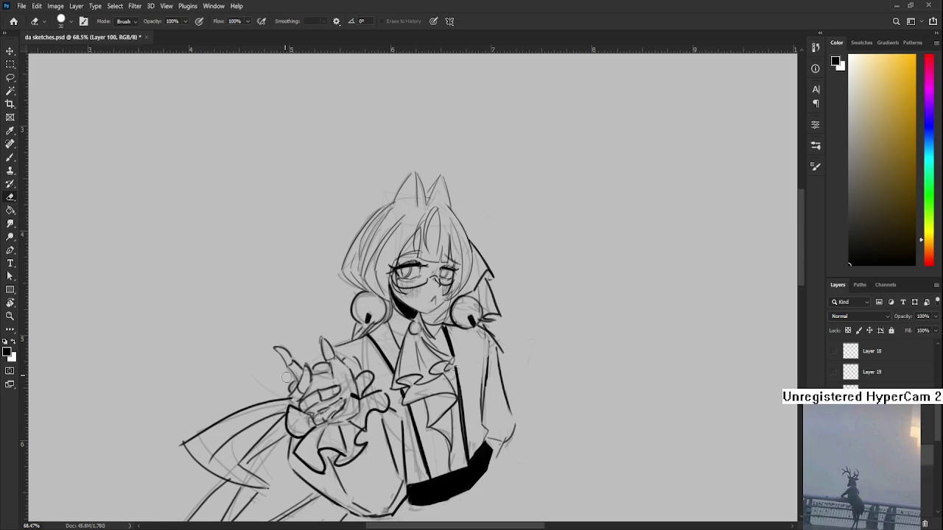
scroll(251, 336, down, 2)
scroll(327, 379, down, 2)
scroll(403, 423, down, 1)
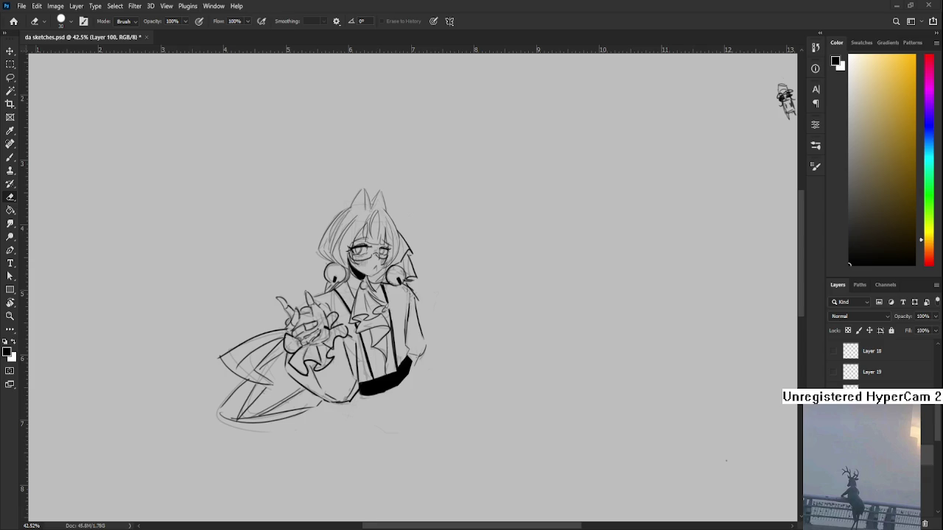
scroll(302, 287, up, 3)
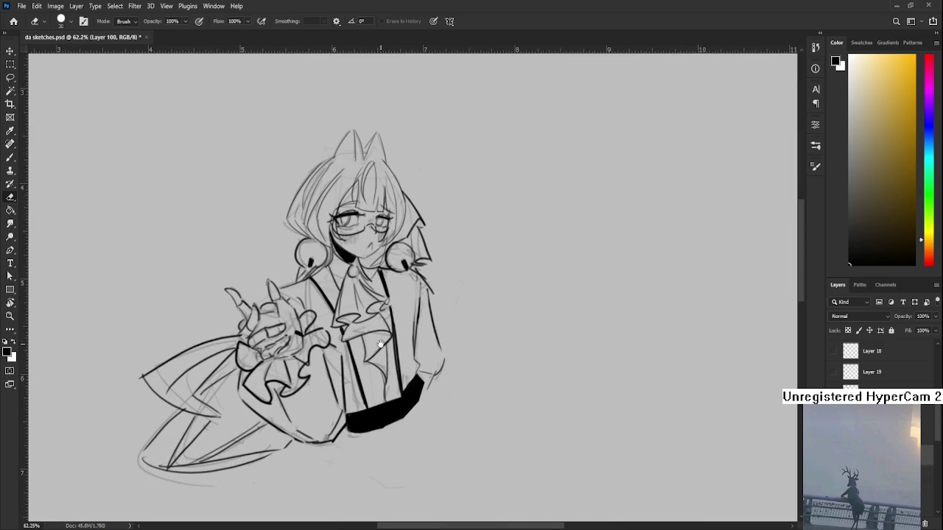
drag(321, 332, 307, 333)
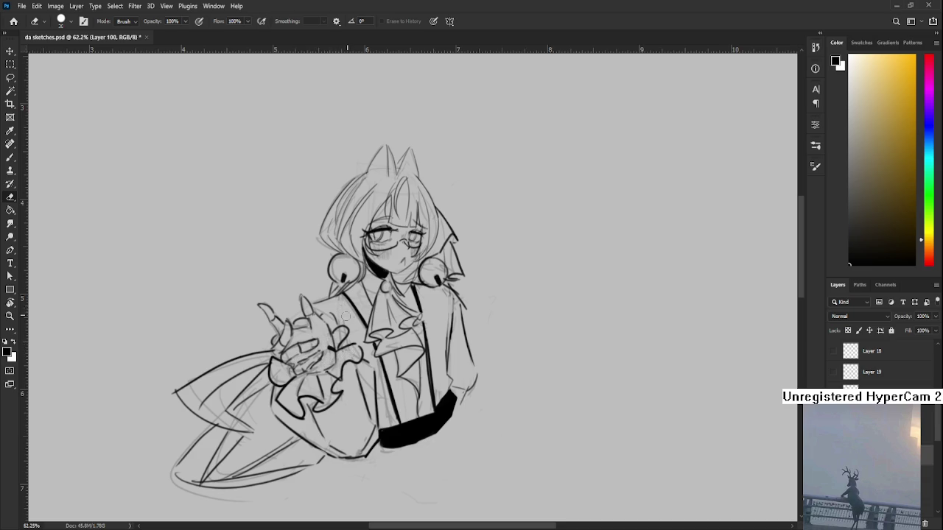
Erase the faint sketch line along the bottom of the figure
drag(442, 294, 415, 347)
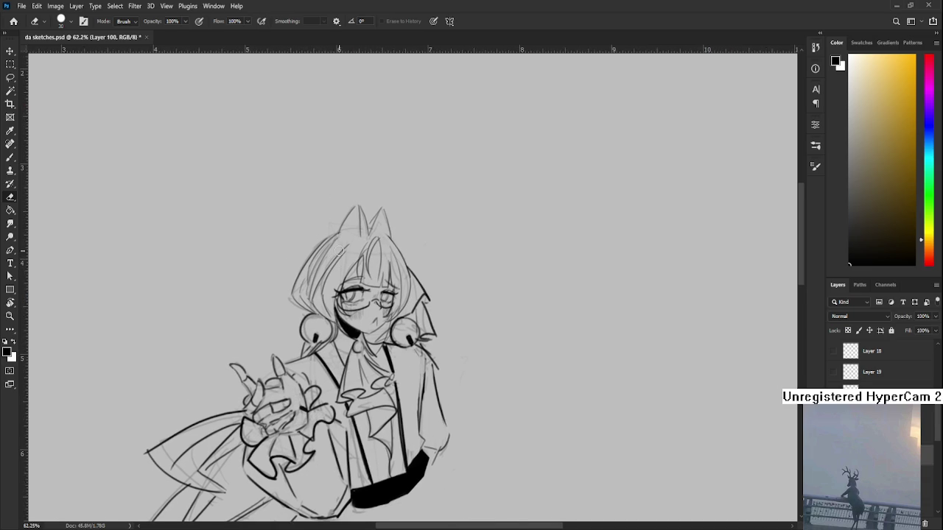
key(b)
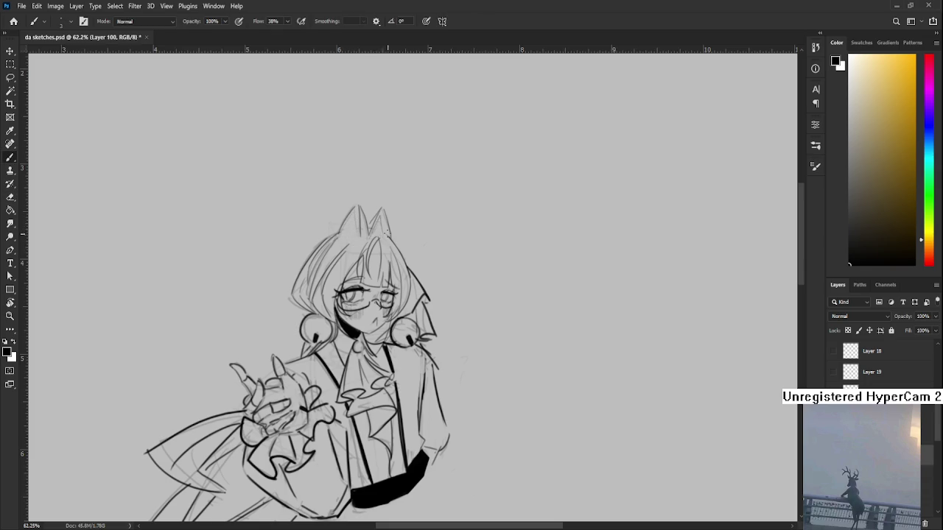
drag(380, 223, 360, 194)
key(e)
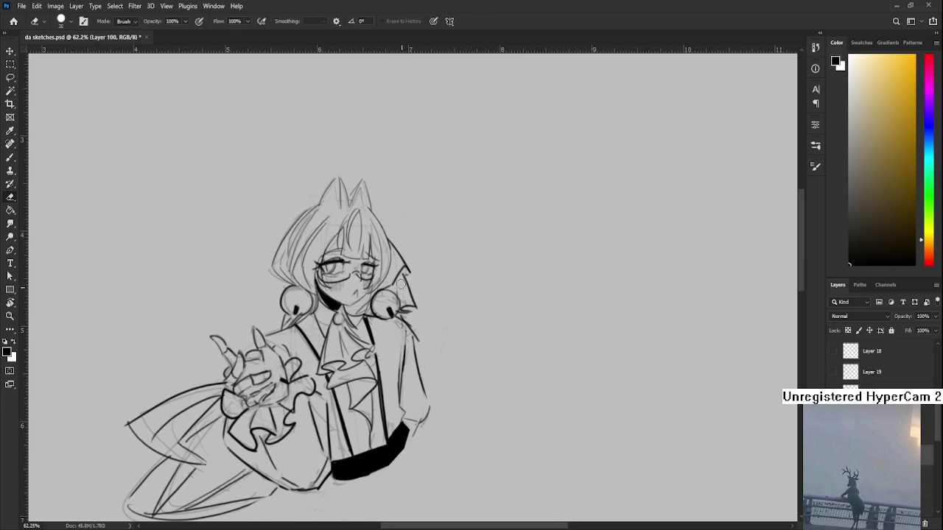
scroll(416, 302, down, 2)
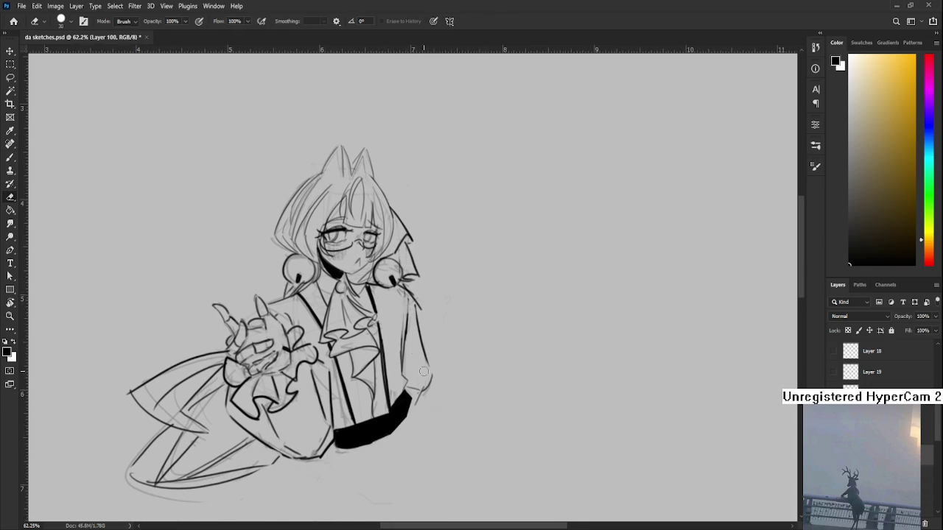
scroll(471, 374, down, 1)
scroll(493, 375, down, 1)
scroll(503, 366, down, 1)
scroll(442, 339, up, 1)
scroll(353, 376, up, 1)
scroll(228, 431, up, 1)
drag(222, 436, 288, 454)
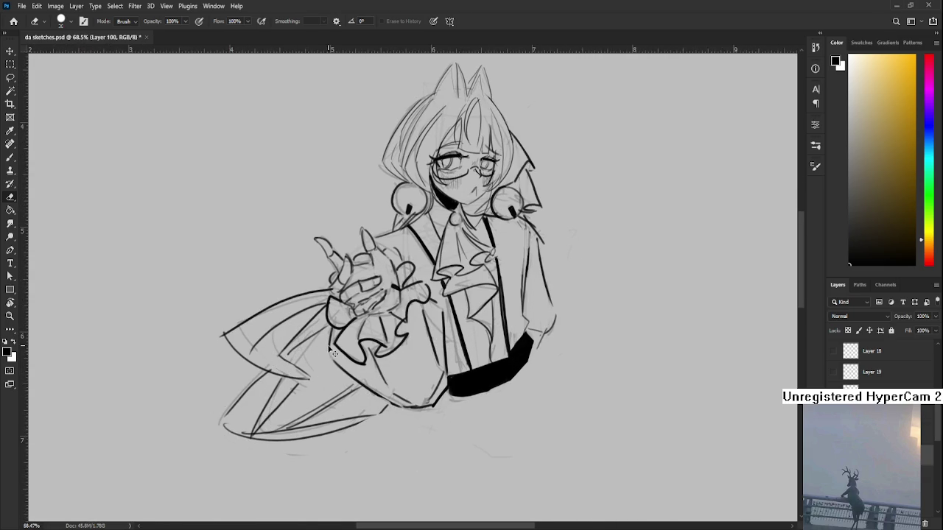
With the canvas rotated, erase the left wing's sketch lines and redraw its stroke
key(b)
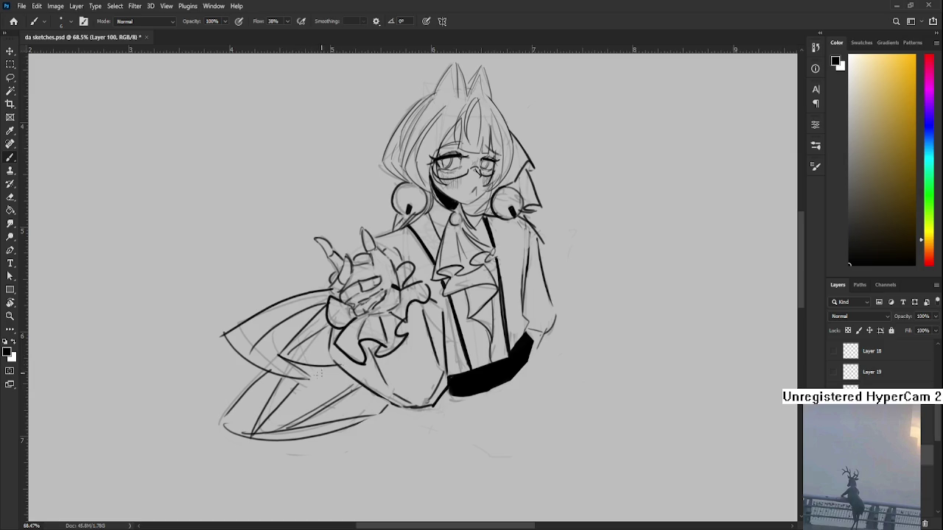
key(r)
drag(347, 377, 333, 309)
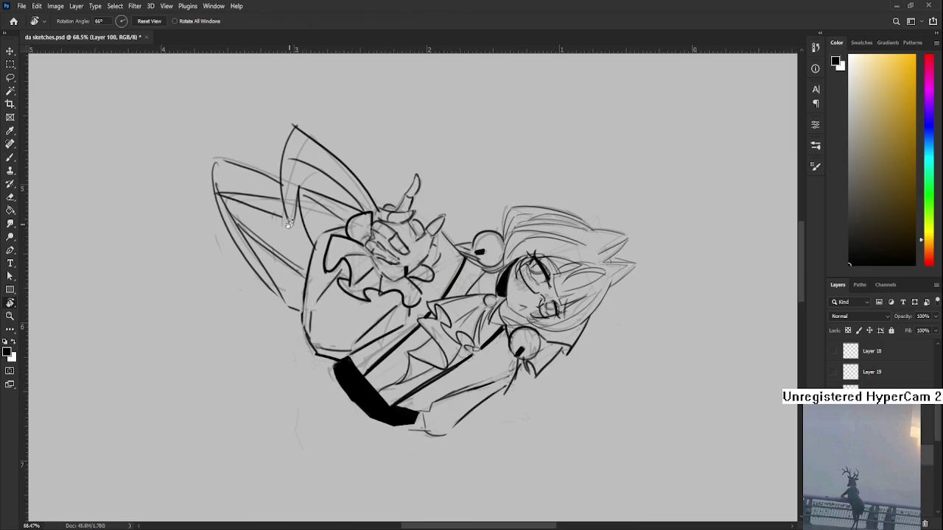
key(b)
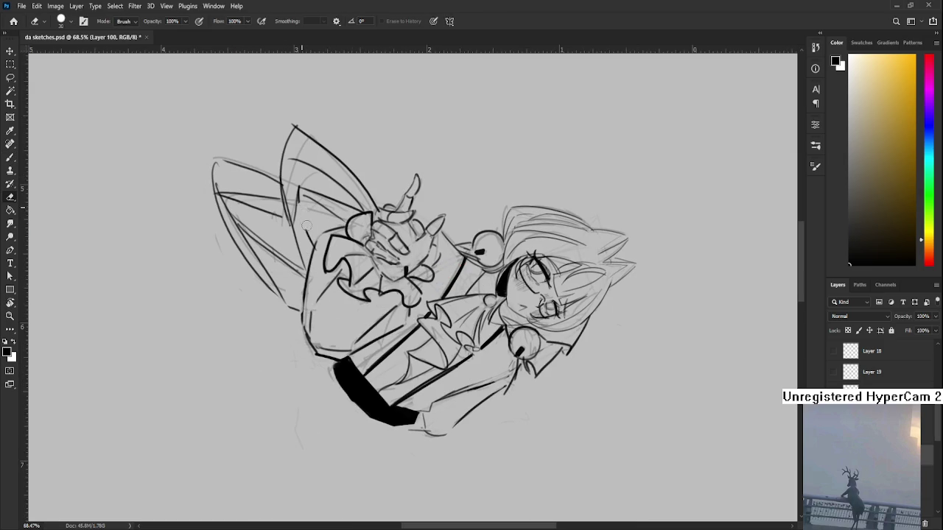
key(e)
drag(291, 190, 293, 221)
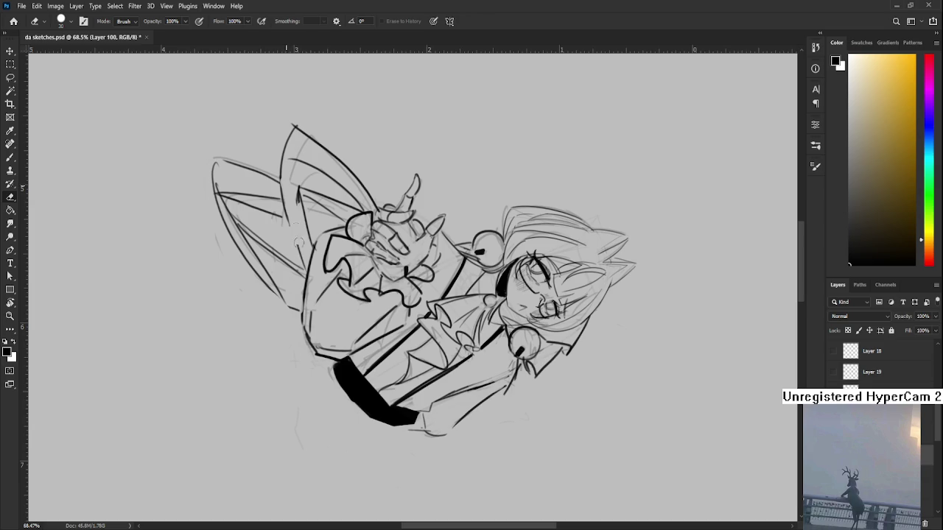
key(b)
drag(281, 170, 302, 270)
key(e)
drag(299, 188, 304, 240)
key(b)
key(r)
mouse_move(297, 188)
mouse_down()
mouse_move(302, 260)
mouse_move(317, 221)
mouse_move(310, 239)
mouse_up()
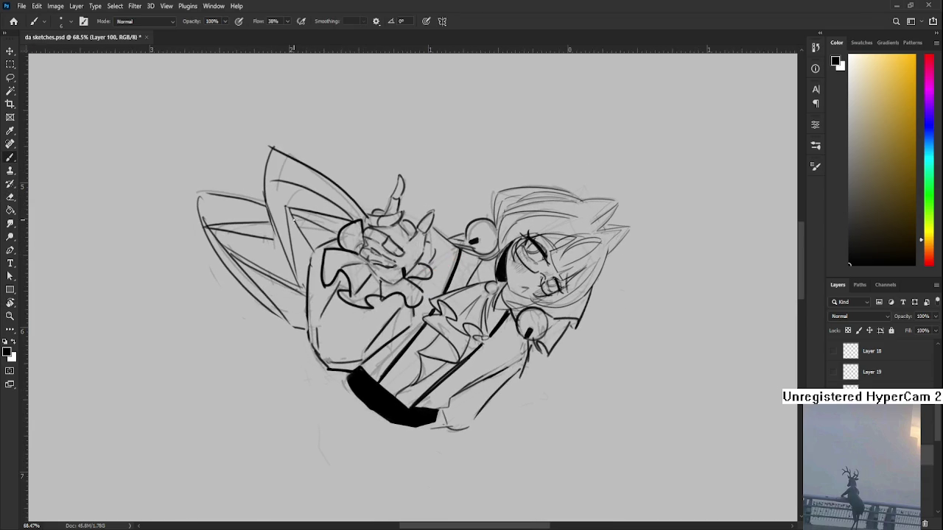
key(r)
mouse_move(331, 408)
mouse_down()
mouse_move(536, 368)
mouse_move(522, 431)
mouse_up()
Redraw the upper wing outline darker and clean up its edge
scroll(536, 368, down, 5)
scroll(392, 396, up, 2)
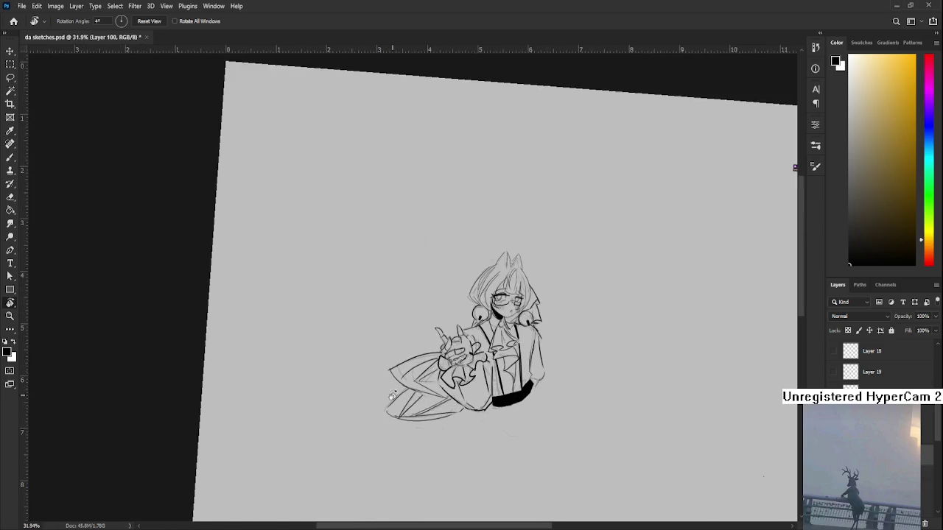
scroll(396, 374, up, 1)
scroll(322, 313, up, 1)
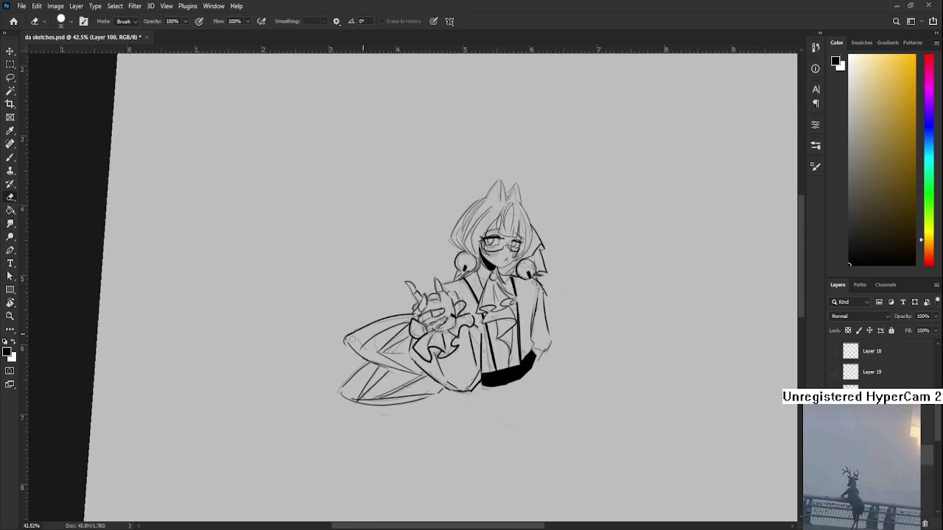
key(b)
key(e)
drag(343, 338, 371, 323)
key(b)
drag(343, 339, 413, 311)
key(e)
key(b)
key(e)
mouse_move(364, 333)
mouse_down()
mouse_move(419, 310)
mouse_move(403, 372)
mouse_move(489, 331)
mouse_up()
key(b)
key(e)
key(r)
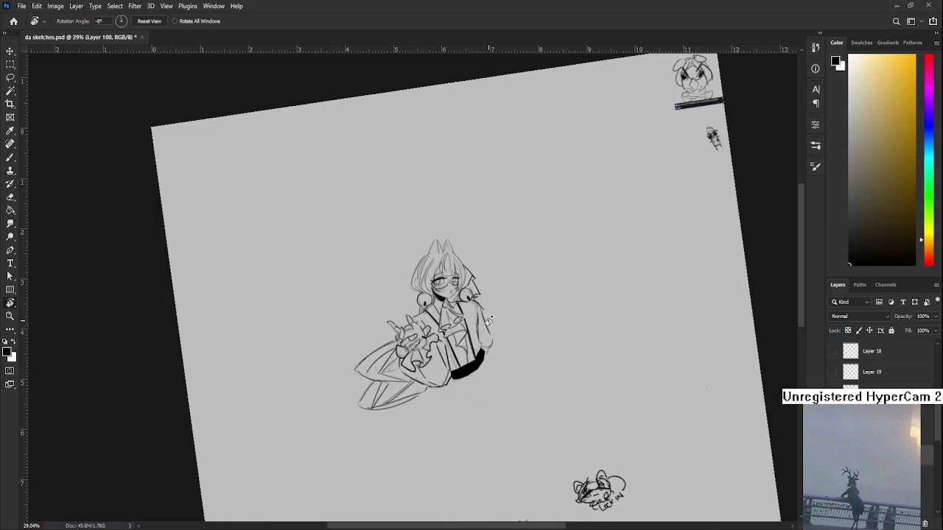
scroll(490, 331, up, 3)
Erase part of the right-arm lines and try a new line down the arm, then undo it
key(b)
drag(407, 328, 406, 344)
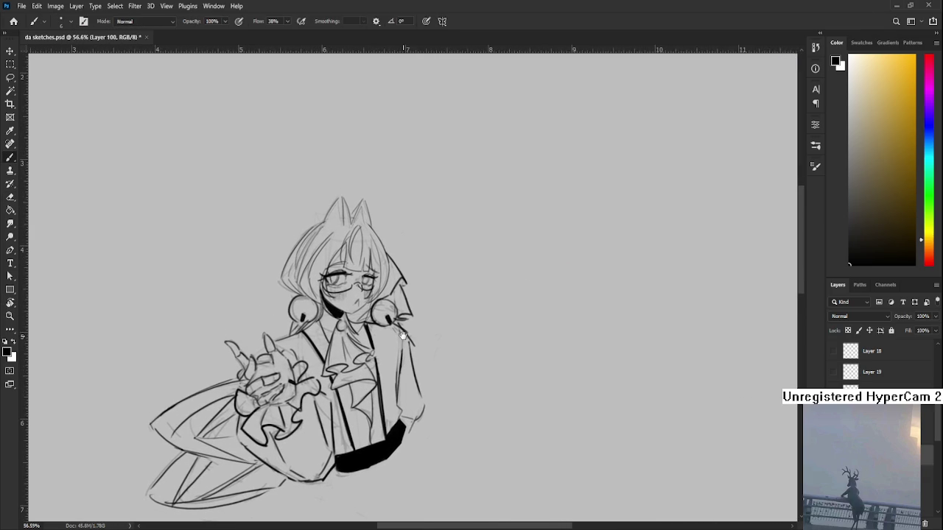
key(e)
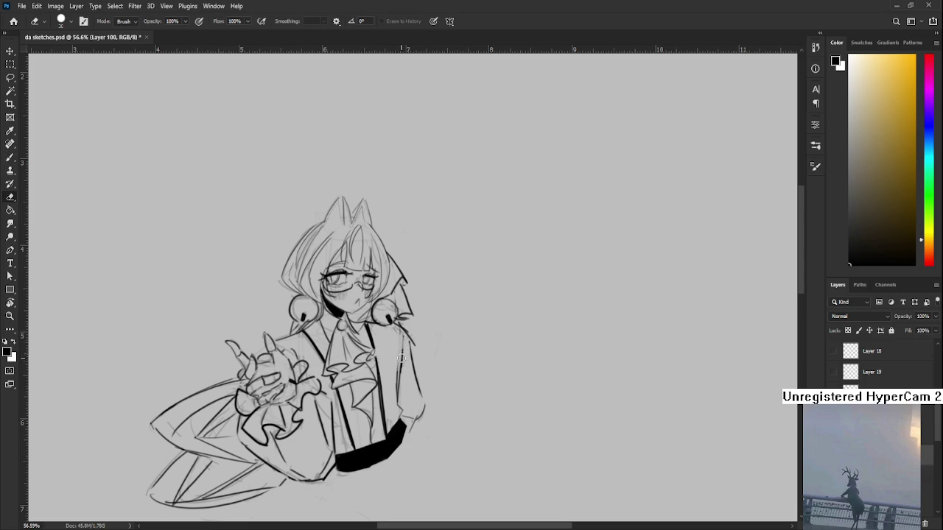
mouse_move(400, 383)
mouse_down()
mouse_move(409, 346)
mouse_move(394, 350)
mouse_up()
key(b)
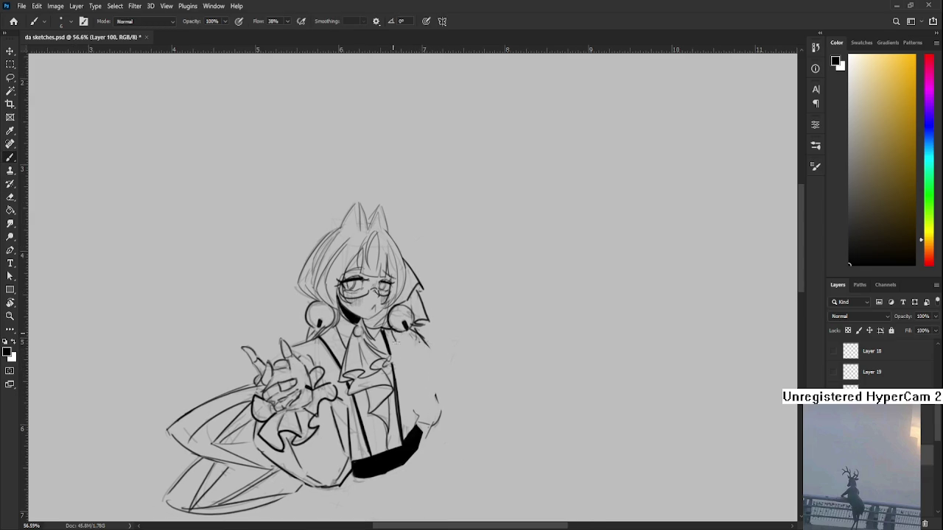
mouse_move(396, 330)
mouse_down()
mouse_move(414, 377)
mouse_move(414, 428)
mouse_up()
key(ctrl+z)
key(ctrl+z)
Draw a line down the figure's right side from the bell, plus a faint line alongside
drag(424, 386, 409, 419)
key(e)
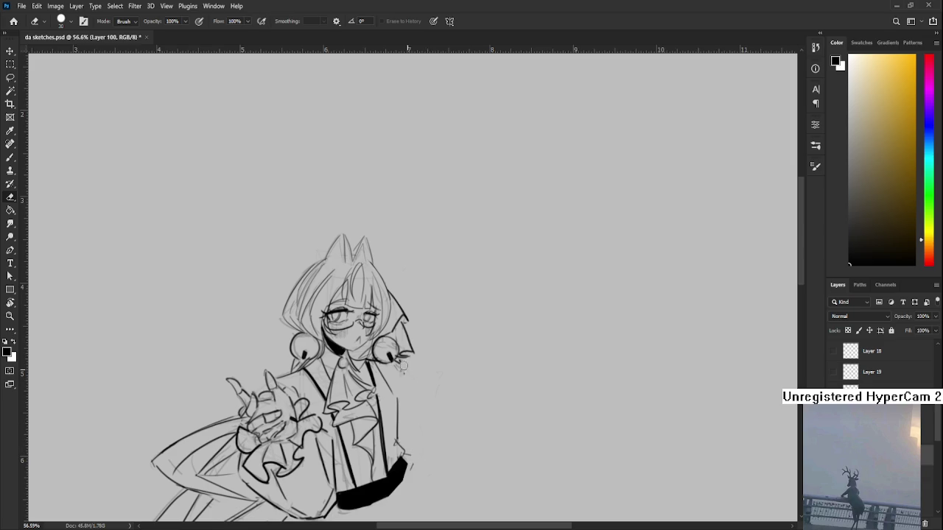
key(b)
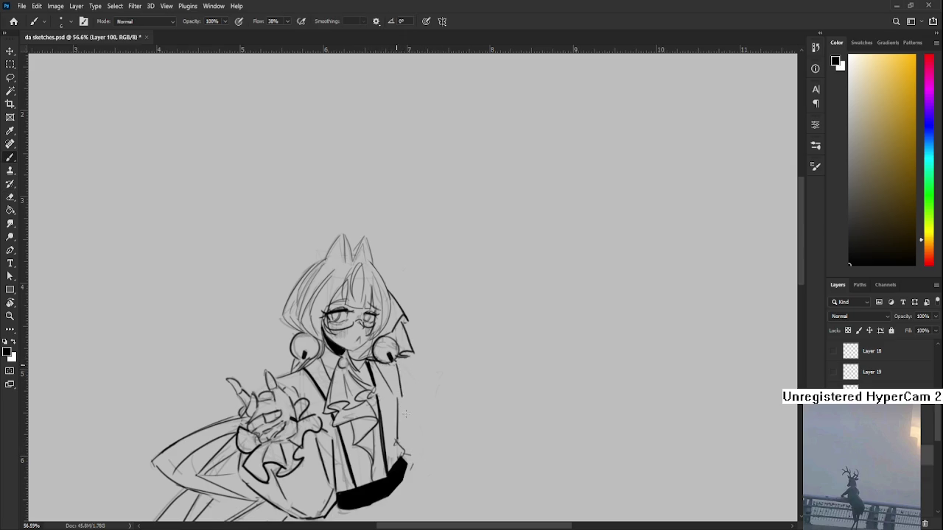
drag(400, 368, 421, 446)
drag(440, 411, 445, 383)
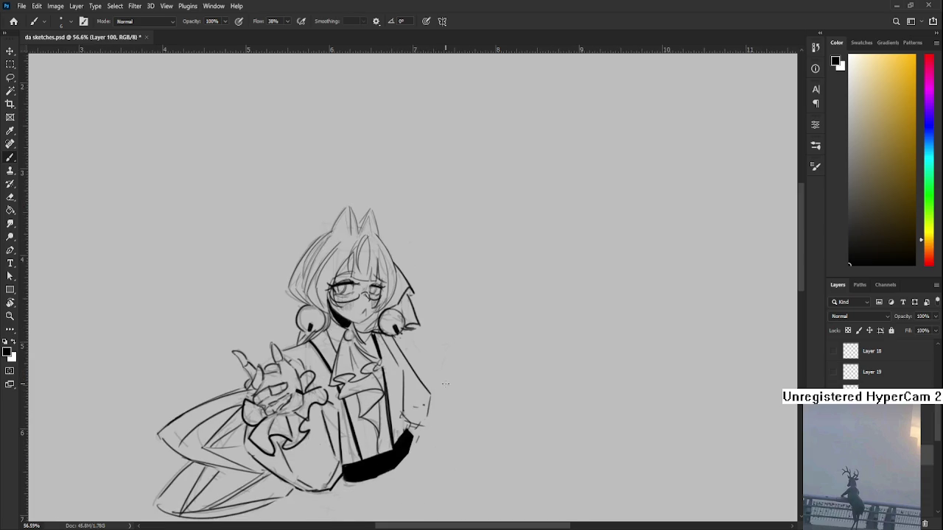
scroll(445, 384, down, 3)
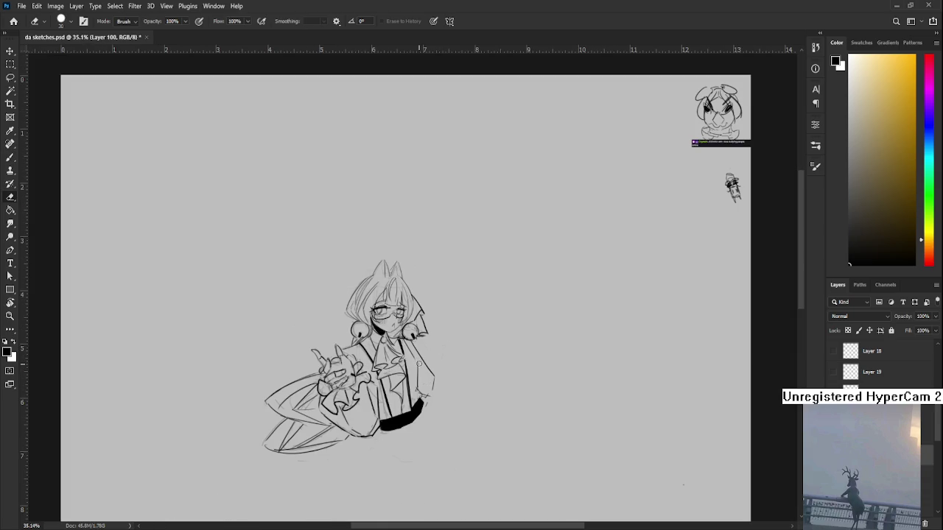
drag(419, 397, 417, 363)
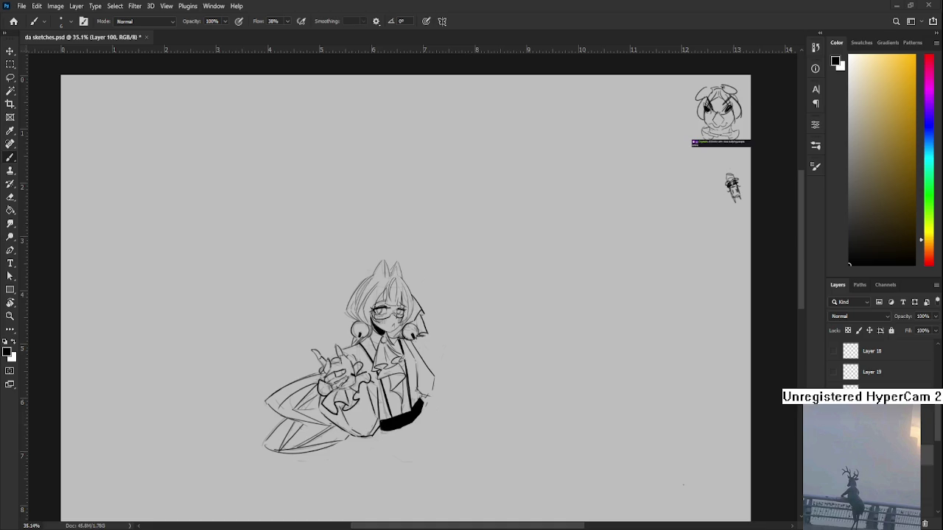
Zoom in closer on the character's head
scroll(483, 338, up, 5)
scroll(482, 338, up, 3)
scroll(483, 338, down, 2)
scroll(482, 338, down, 3)
scroll(281, 367, down, 1)
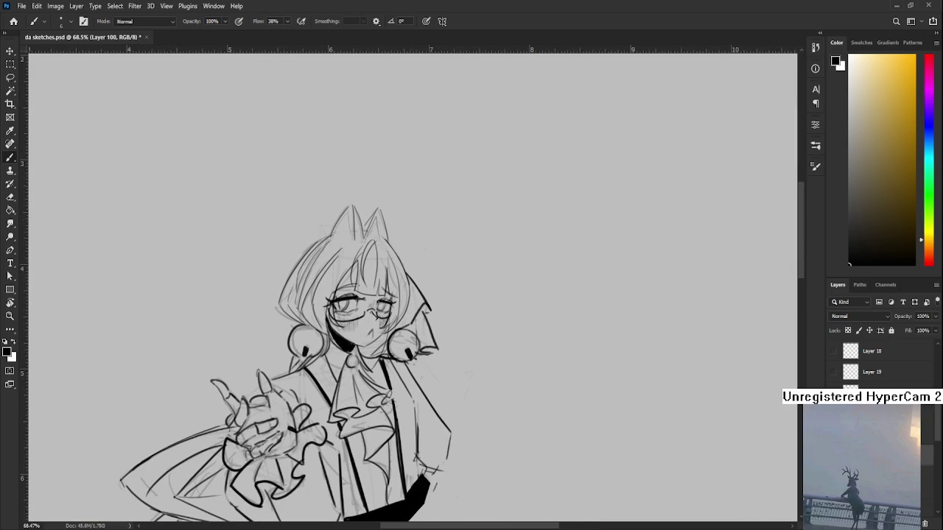
scroll(347, 309, up, 1)
scroll(347, 309, up, 1)
With an enlarged brush, paint a thick black streak down the hair to its tip
key(bracketright)
drag(354, 266, 354, 324)
key(ctrl+z)
drag(353, 265, 353, 325)
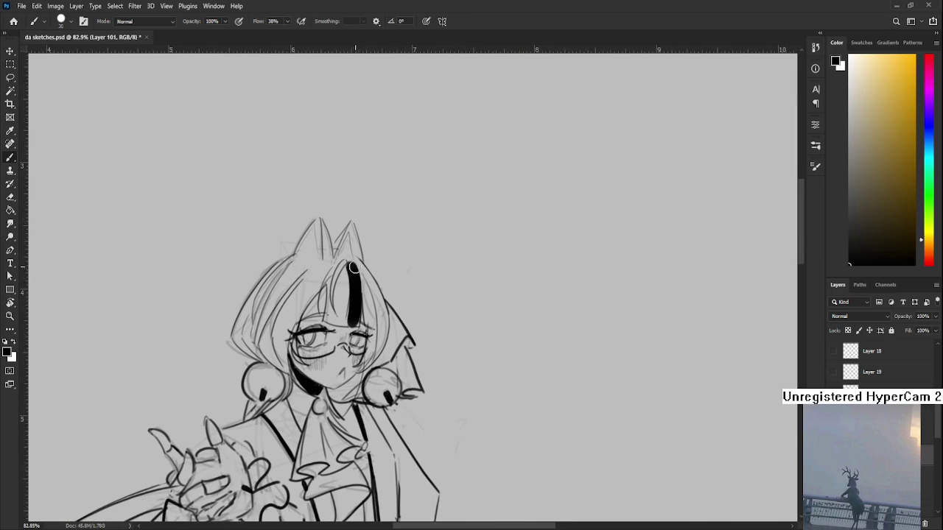
scroll(353, 267, up, 2)
mouse_move(342, 275)
mouse_down()
mouse_move(340, 298)
mouse_move(343, 261)
mouse_move(358, 359)
mouse_up()
drag(349, 294, 364, 392)
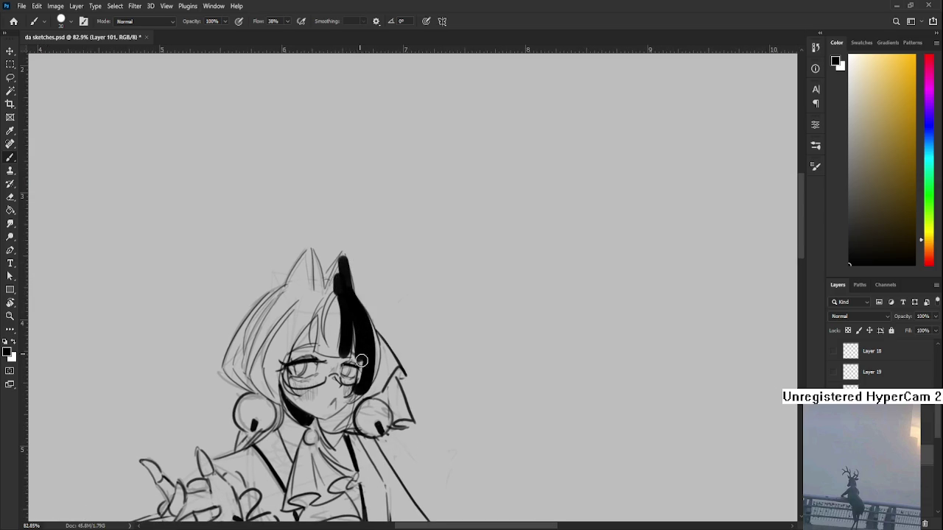
Move down to the legs and start filling the stocking solid black
mouse_move(349, 434)
mouse_down()
mouse_move(423, 235)
mouse_move(571, 103)
mouse_up()
mouse_move(305, 305)
mouse_down()
mouse_move(264, 347)
mouse_move(288, 365)
mouse_move(264, 355)
mouse_up()
mouse_move(314, 302)
mouse_down()
mouse_move(286, 352)
mouse_move(309, 299)
mouse_move(314, 249)
mouse_move(361, 259)
mouse_up()
key(r)
key(b)
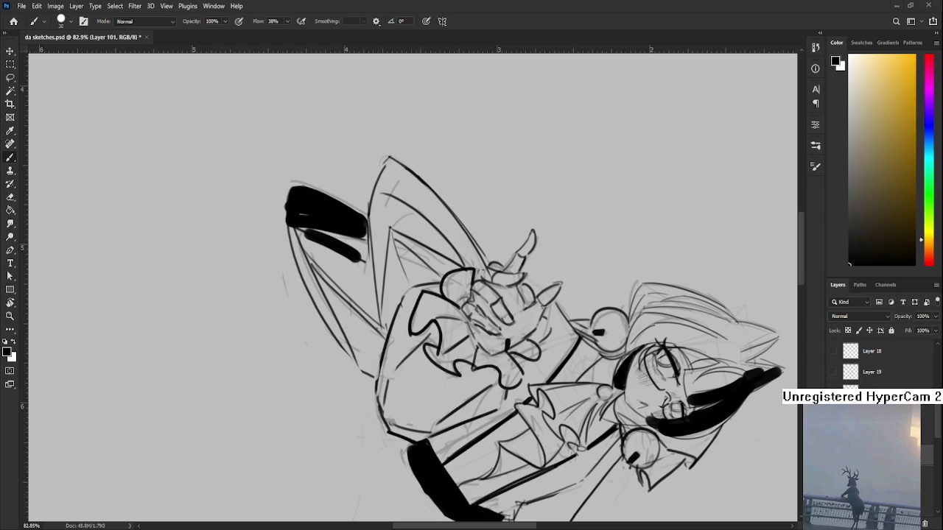
Thicken the black stocking fill along its edge and inner stroke
scroll(401, 359, down, 3)
mouse_move(462, 284)
mouse_down()
mouse_move(298, 235)
mouse_move(296, 333)
mouse_up()
drag(306, 274, 309, 352)
mouse_move(316, 296)
mouse_down()
mouse_move(305, 353)
mouse_move(322, 335)
mouse_up()
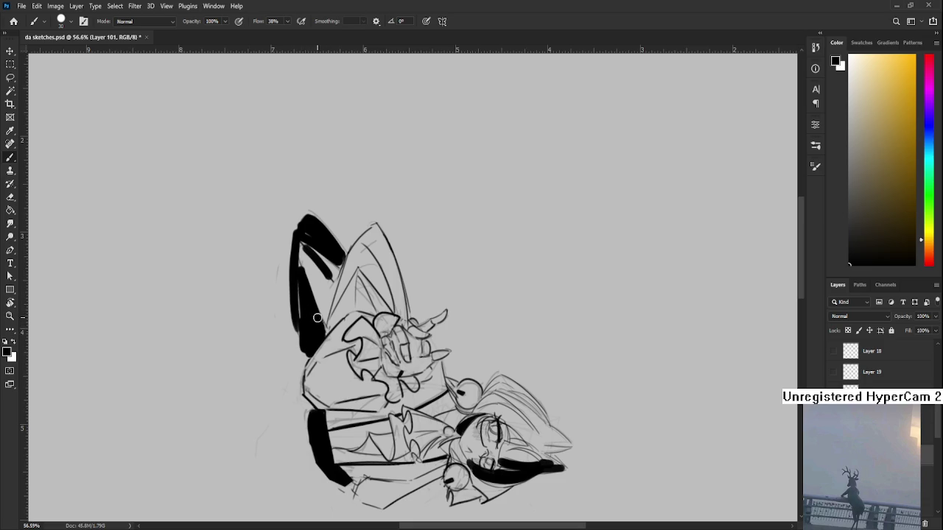
key(e)
key(b)
drag(309, 247, 333, 291)
key(e)
key(b)
key(e)
Turn the figure upright and trim the edges of the black leg fills neatly
key(r)
mouse_move(515, 405)
mouse_down()
mouse_move(457, 456)
mouse_move(382, 471)
mouse_up()
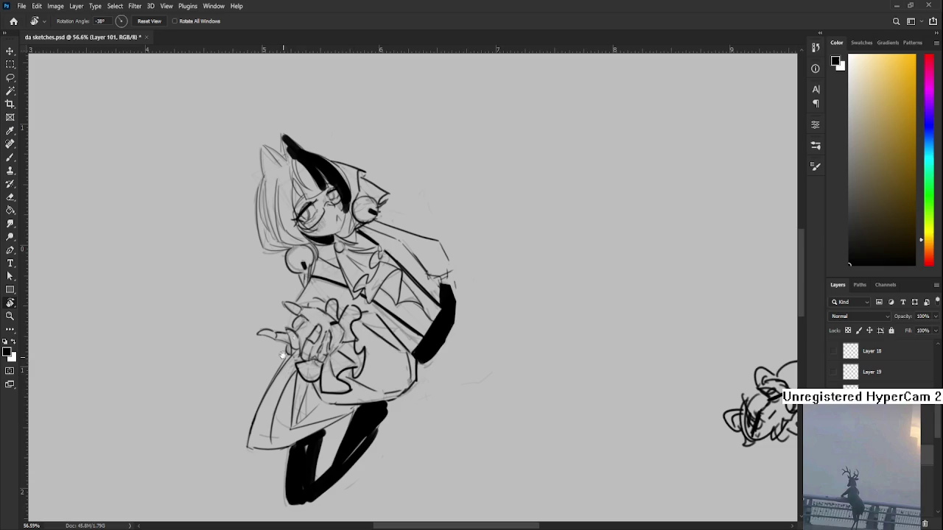
key(b)
key(e)
mouse_move(382, 417)
mouse_down()
mouse_move(390, 397)
mouse_move(385, 416)
mouse_move(354, 413)
mouse_up()
key(b)
key(e)
key(b)
key(e)
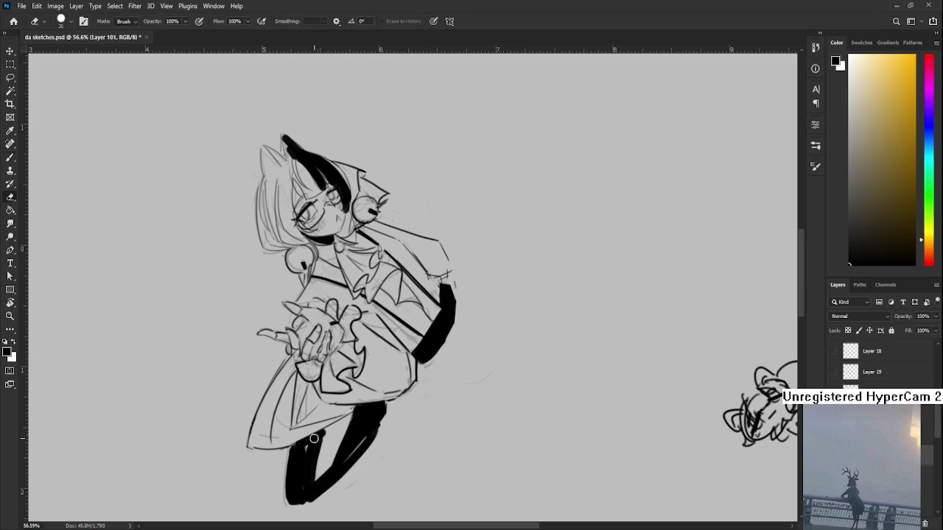
key(b)
scroll(304, 464, down, 3)
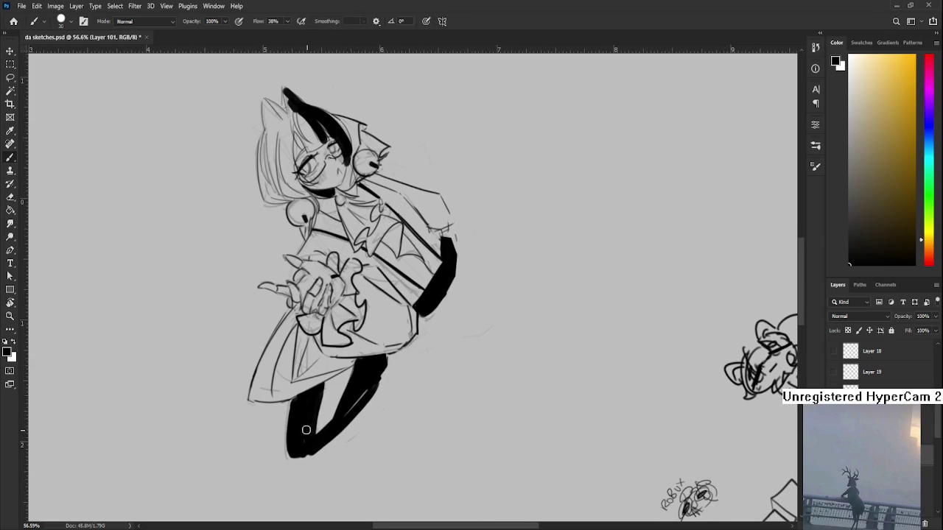
key(e)
key(r)
mouse_move(462, 359)
mouse_down()
mouse_move(366, 389)
mouse_move(349, 327)
mouse_up()
Touch up the hair and jaw edge with a smaller brush, and erase excess ink at the hair tip
key(b)
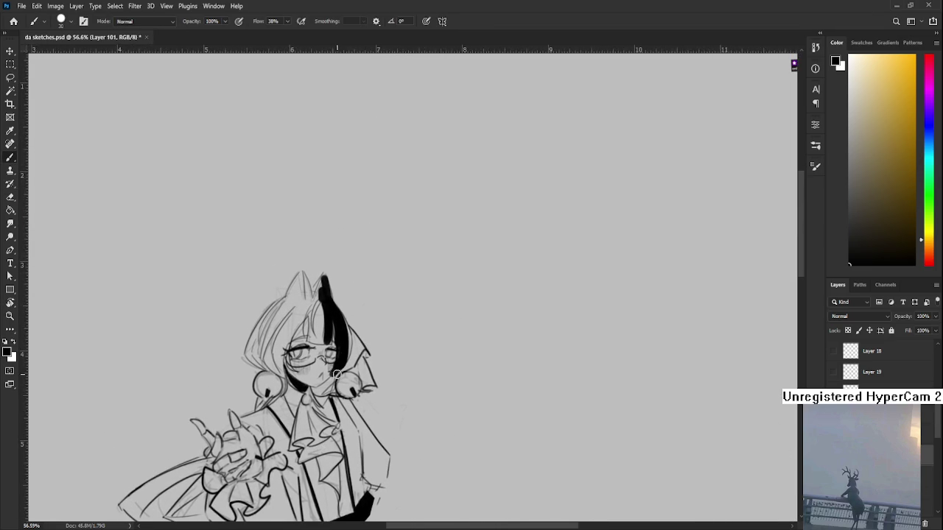
key(bracketleft)
key(bracketleft)
key(bracketleft)
mouse_move(340, 363)
mouse_down()
mouse_move(329, 403)
mouse_move(333, 379)
mouse_move(309, 382)
mouse_up()
key(e)
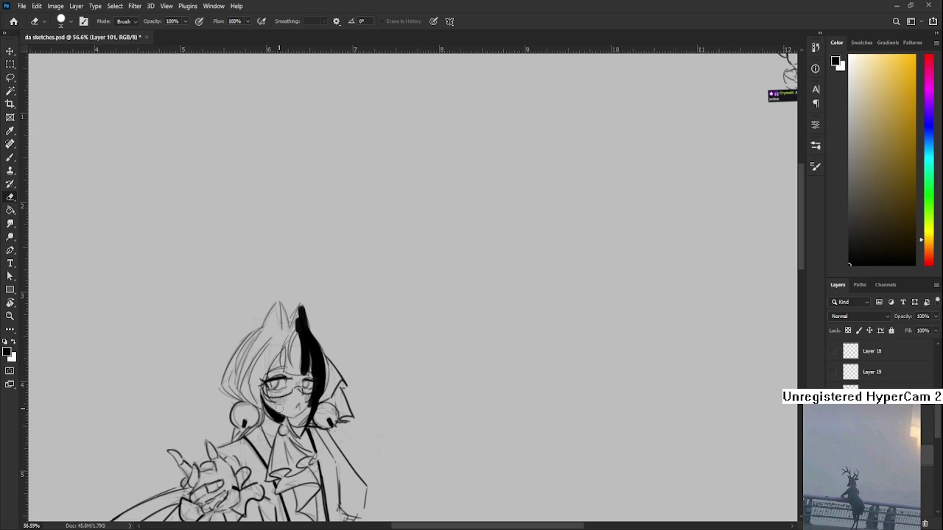
scroll(313, 418, up, 5)
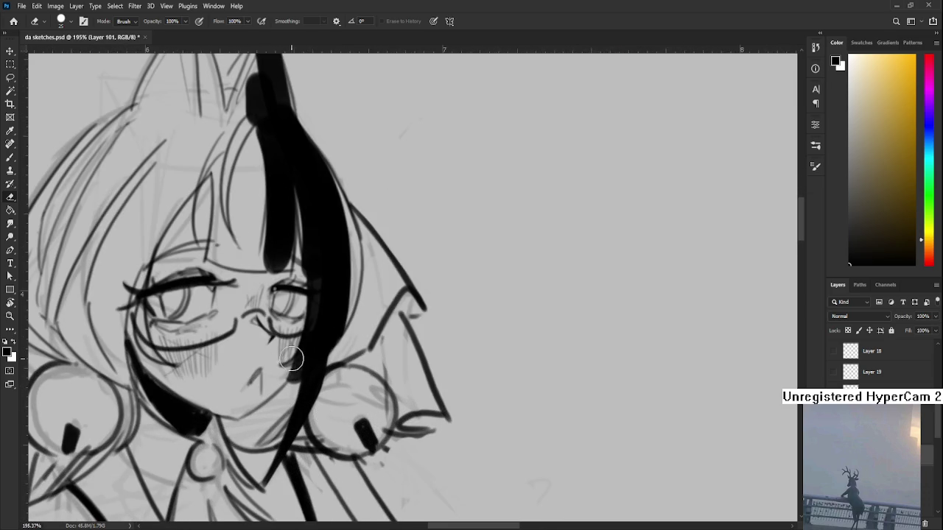
drag(297, 361, 283, 382)
Tilt the canvas about 25 degrees, then extend and widen the black hair strand
key(b)
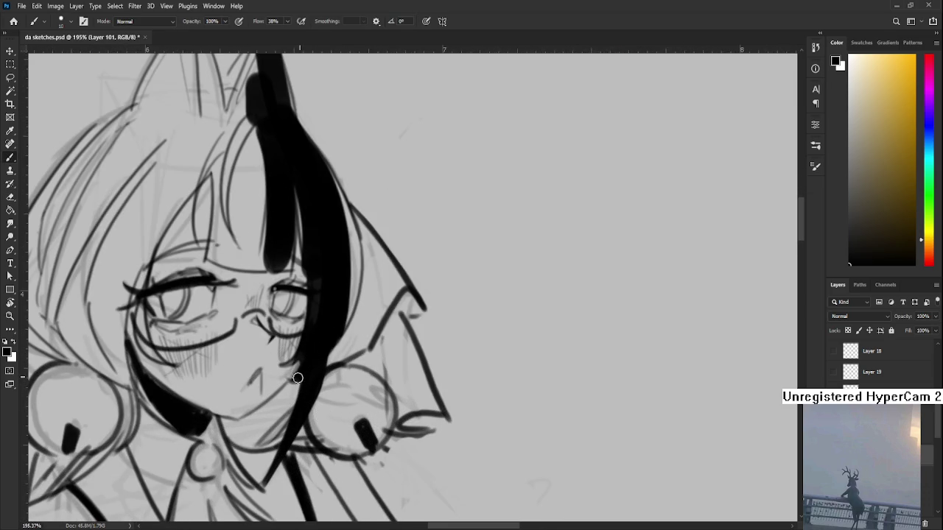
key(r)
mouse_move(413, 270)
mouse_down()
mouse_move(290, 258)
mouse_move(311, 295)
mouse_up()
key(e)
key(r)
key(b)
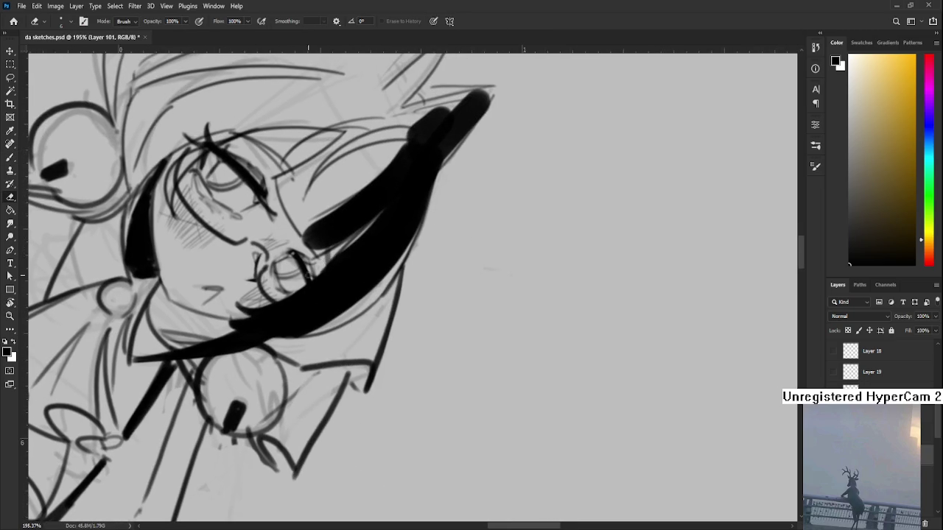
key(r)
mouse_move(361, 235)
mouse_down()
mouse_move(384, 308)
mouse_move(378, 332)
mouse_move(332, 368)
mouse_up()
key(b)
mouse_move(313, 295)
mouse_down()
mouse_move(317, 368)
mouse_move(332, 367)
mouse_move(320, 341)
mouse_up()
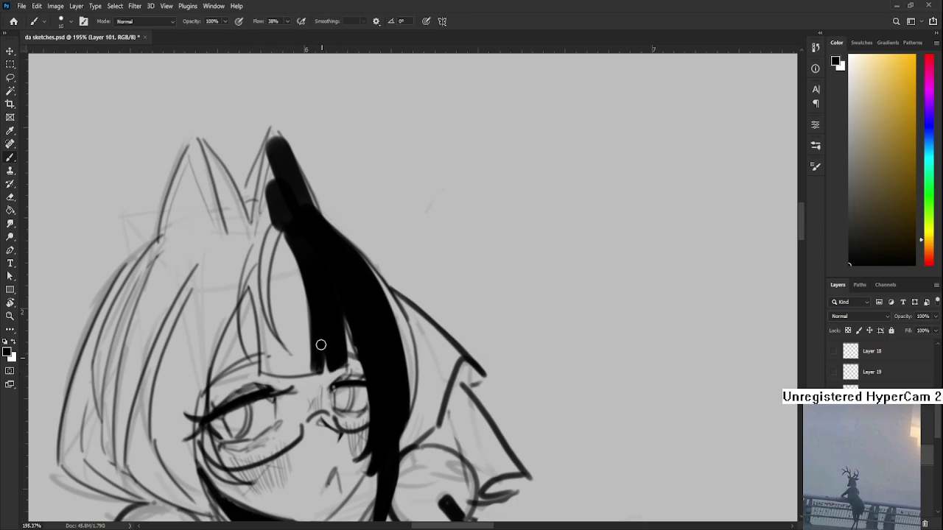
Rework the strand's right edge with new black strokes, undoing bad ones, and clean it up
key(r)
mouse_move(385, 316)
mouse_down()
mouse_move(379, 255)
mouse_move(363, 393)
mouse_up()
key(b)
key(ctrl+z)
drag(390, 280, 345, 430)
key(ctrl+z)
key(ctrl+z)
drag(392, 310, 353, 401)
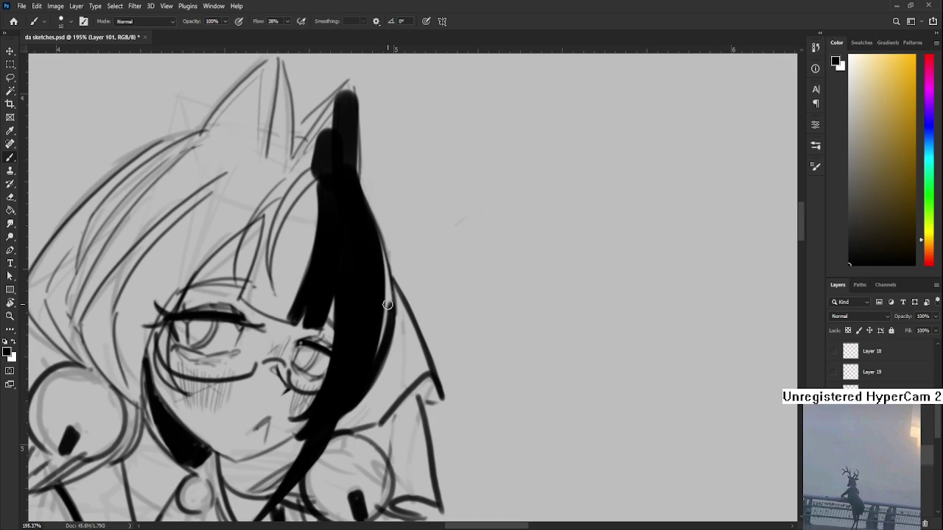
key(e)
mouse_move(381, 246)
mouse_down()
mouse_move(396, 330)
mouse_move(374, 386)
mouse_up()
Fill in and widen the black hair tip, undoing the erasures that lightened it
key(r)
scroll(371, 327, down, 2)
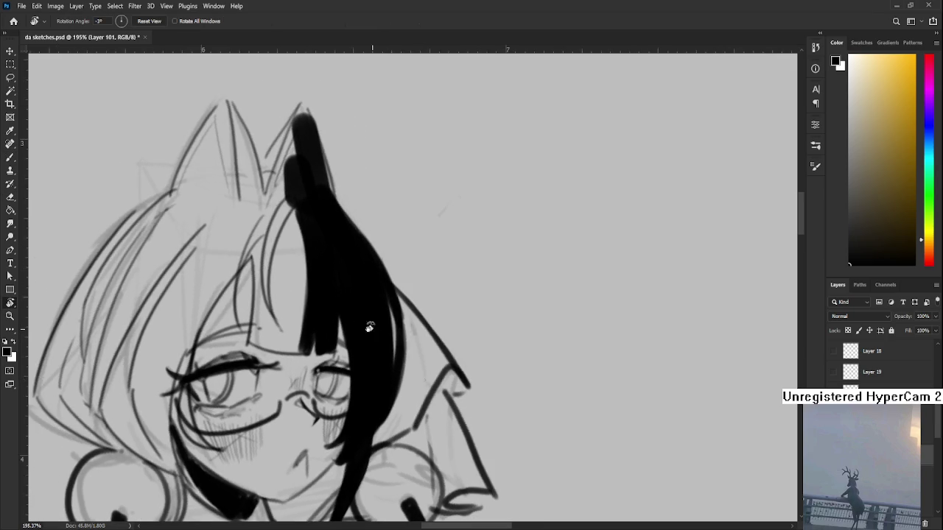
scroll(370, 327, down, 2)
scroll(373, 276, up, 3)
key(b)
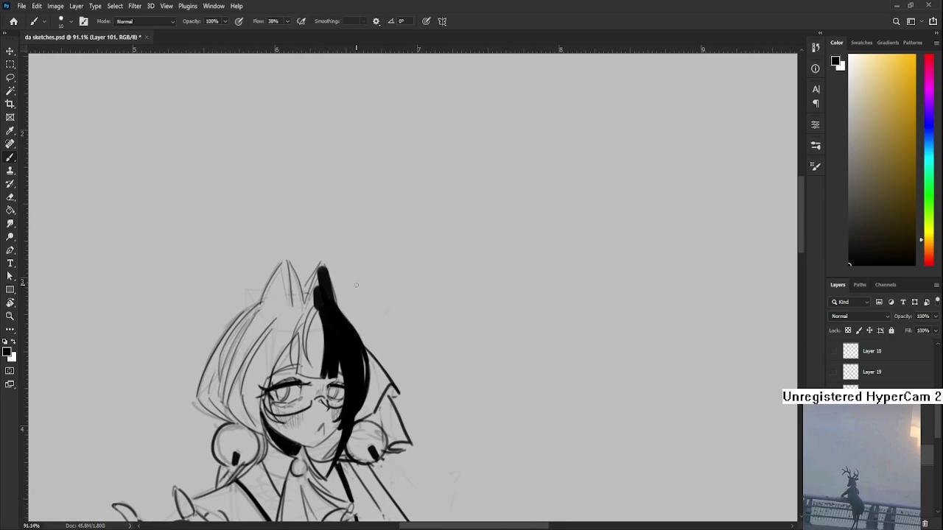
mouse_move(316, 282)
mouse_down()
mouse_move(315, 304)
mouse_move(305, 299)
mouse_move(322, 263)
mouse_move(305, 290)
mouse_move(323, 273)
mouse_move(338, 306)
mouse_move(325, 262)
mouse_move(309, 298)
mouse_move(318, 292)
mouse_up()
key(e)
key(b)
key(e)
key(ctrl+z)
key(ctrl+z)
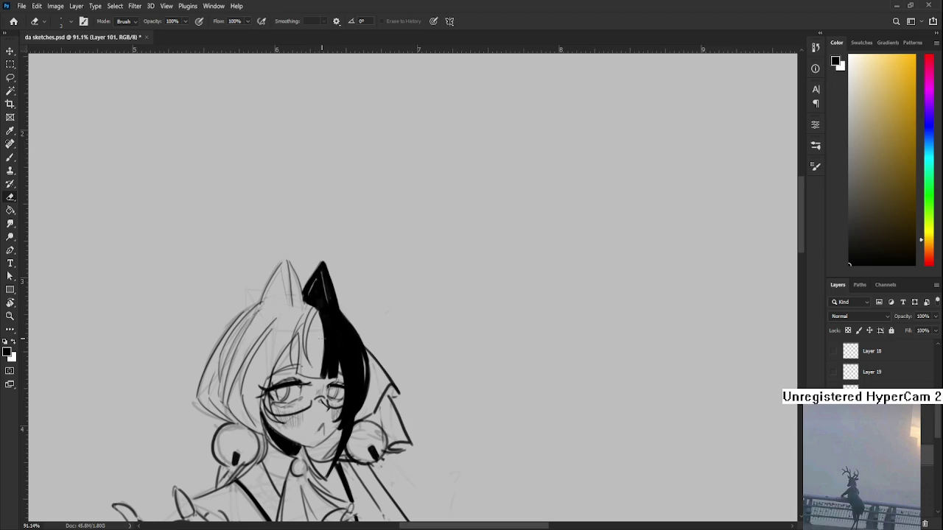
key(ctrl+z)
Keep the partly erased hair edge from the undo history and erase a bit more of it
key(ctrl+shift+z)
key(ctrl+z)
key(ctrl+shift+z)
key(ctrl+z)
drag(299, 435, 330, 349)
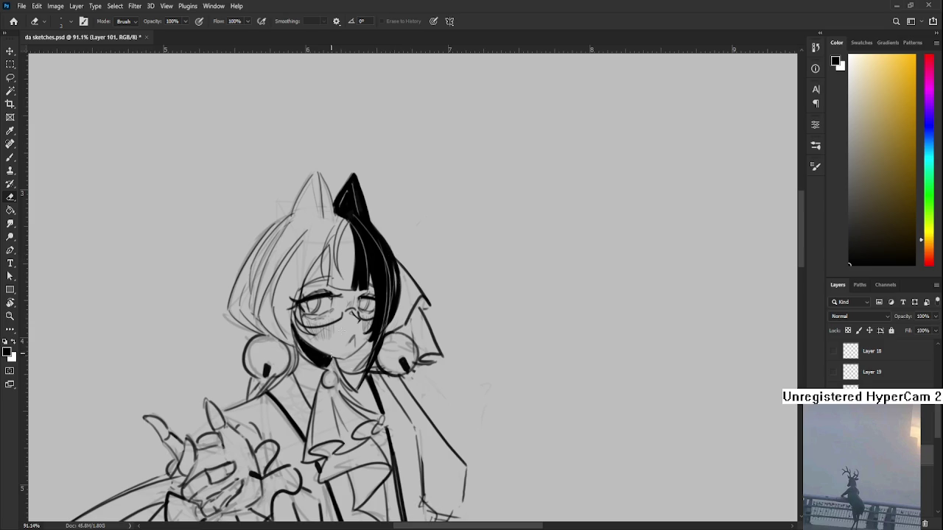
drag(358, 219, 356, 262)
Keep the thin light highlight line running through the black stocking fill
mouse_move(256, 422)
mouse_down()
mouse_move(316, 301)
mouse_move(482, 91)
mouse_up()
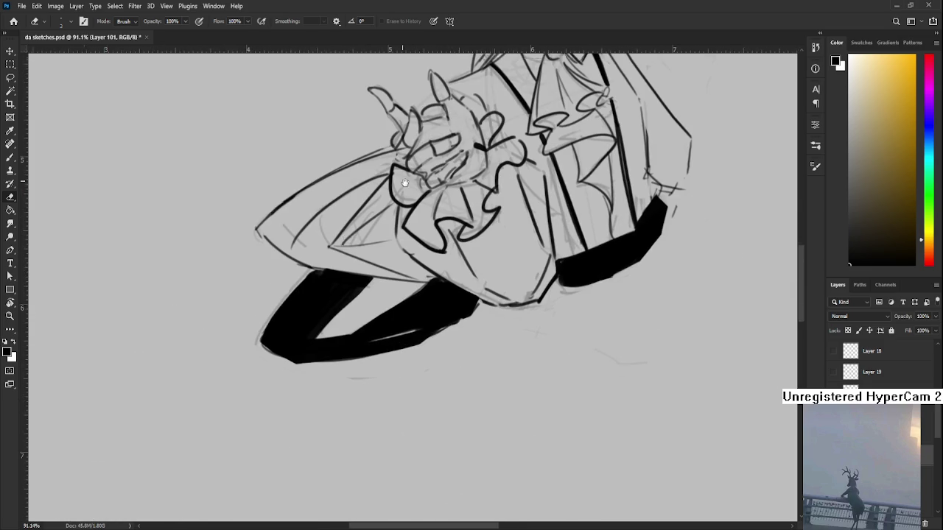
key(ctrl+shift+z)
key(ctrl+z)
key(ctrl+shift+z)
key(ctrl+shift+z)
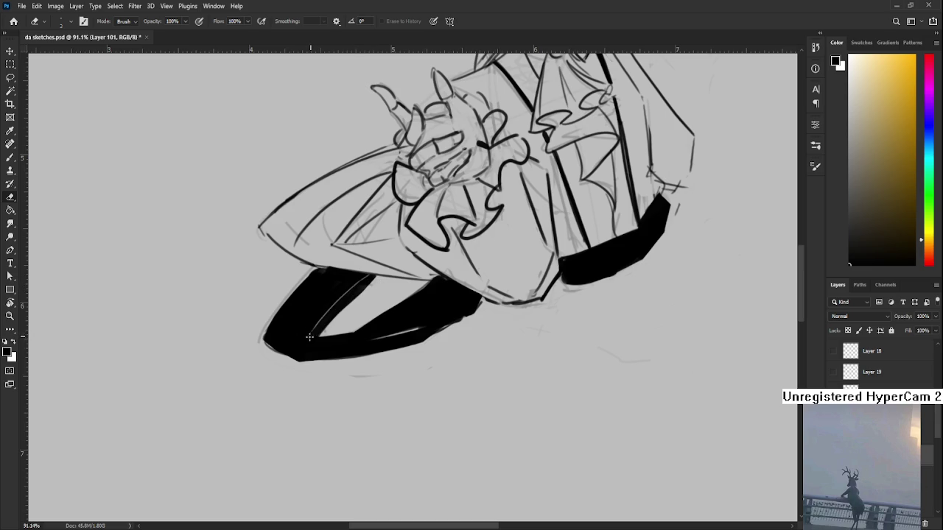
key(ctrl+z)
key(ctrl+shift+z)
key(ctrl+z)
key(ctrl+shift+z)
drag(342, 308, 302, 327)
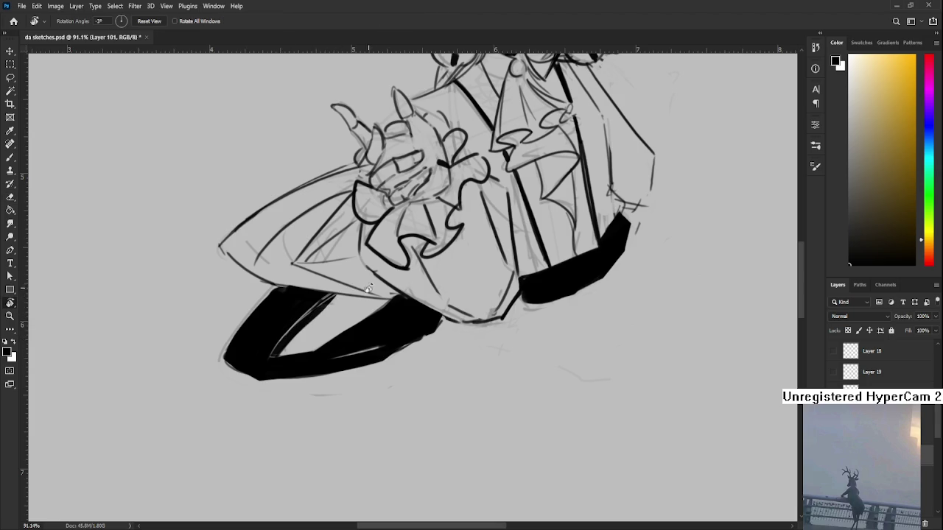
Turn the canvas about 97 degrees and thicken the stocking's thin black tail
key(r)
mouse_move(431, 298)
mouse_down()
mouse_move(374, 326)
mouse_move(279, 447)
mouse_up()
key(b)
drag(326, 338, 315, 317)
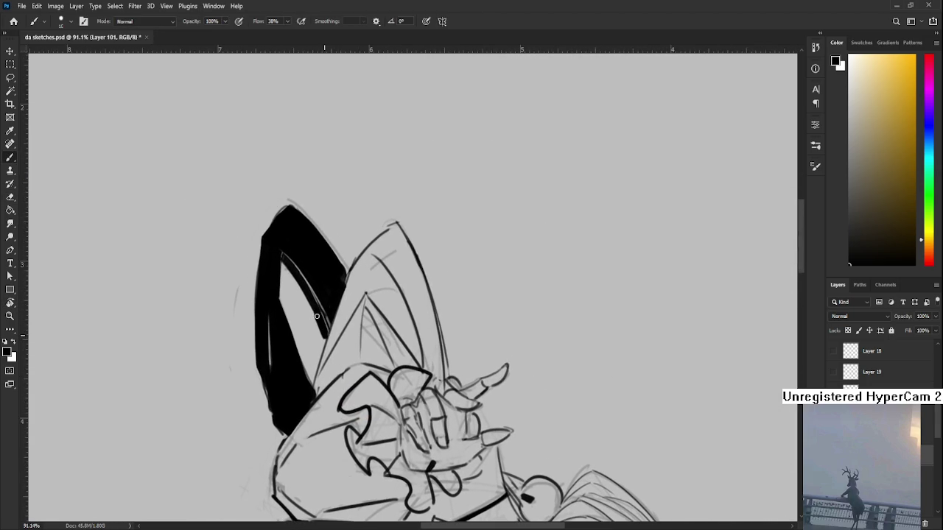
key(e)
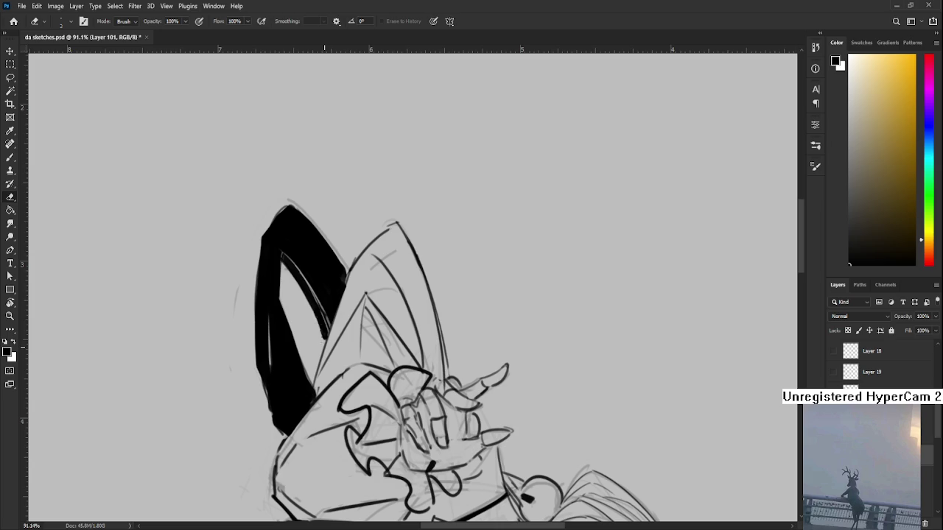
drag(324, 335, 329, 344)
At about 102 degrees, clean up the stocking's left edge and thin its inner edge
key(r)
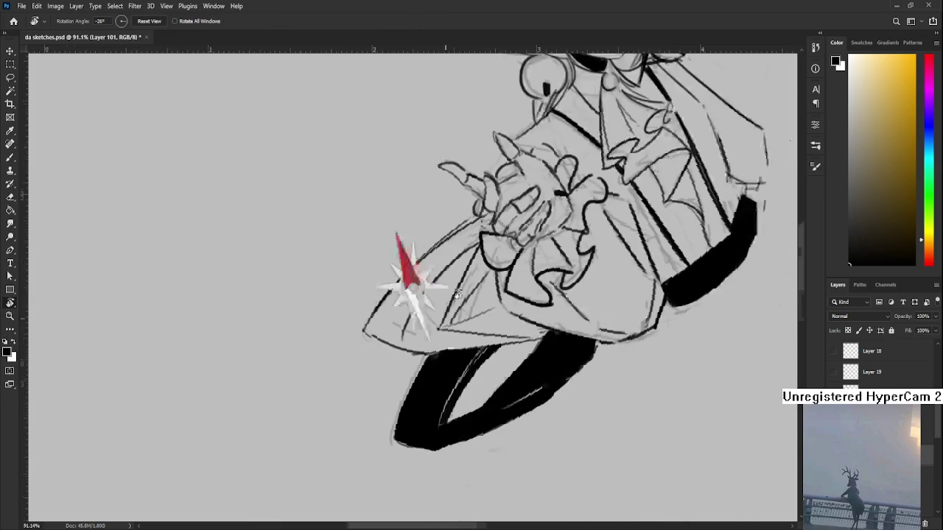
drag(321, 354, 400, 273)
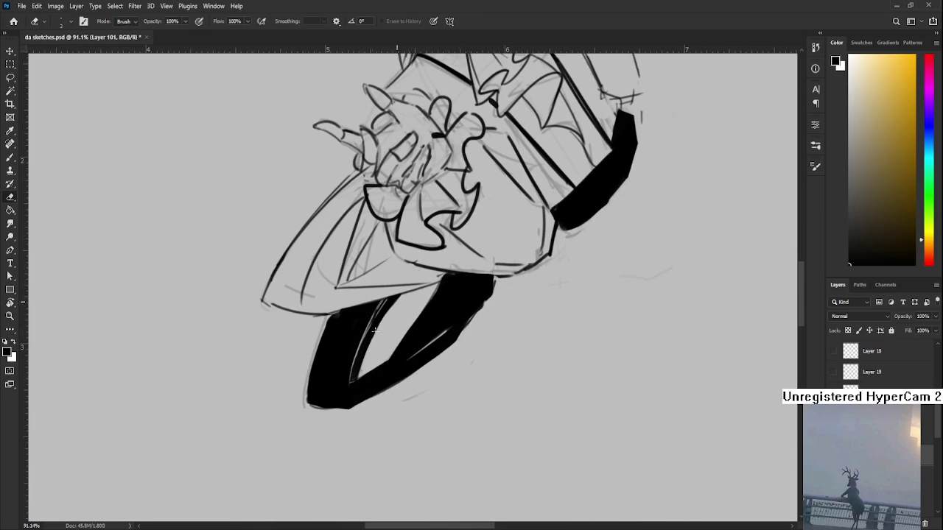
key(r)
mouse_move(412, 335)
mouse_down()
mouse_move(346, 370)
mouse_move(324, 346)
mouse_move(318, 394)
mouse_move(321, 330)
mouse_move(324, 397)
mouse_up()
key(b)
key(ctrl+z)
drag(319, 331, 324, 402)
key(e)
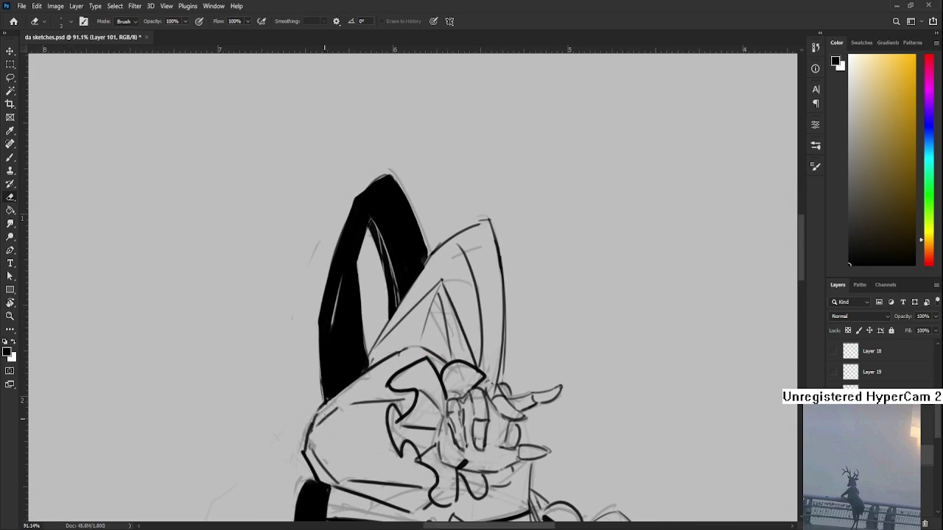
drag(357, 243, 325, 363)
key(ctrl+z)
mouse_move(361, 244)
mouse_down()
mouse_move(324, 364)
mouse_move(354, 259)
mouse_move(516, 366)
mouse_move(386, 384)
mouse_up()
Erase along the black belt stroke on Layer 100 to thin part of it
key(r)
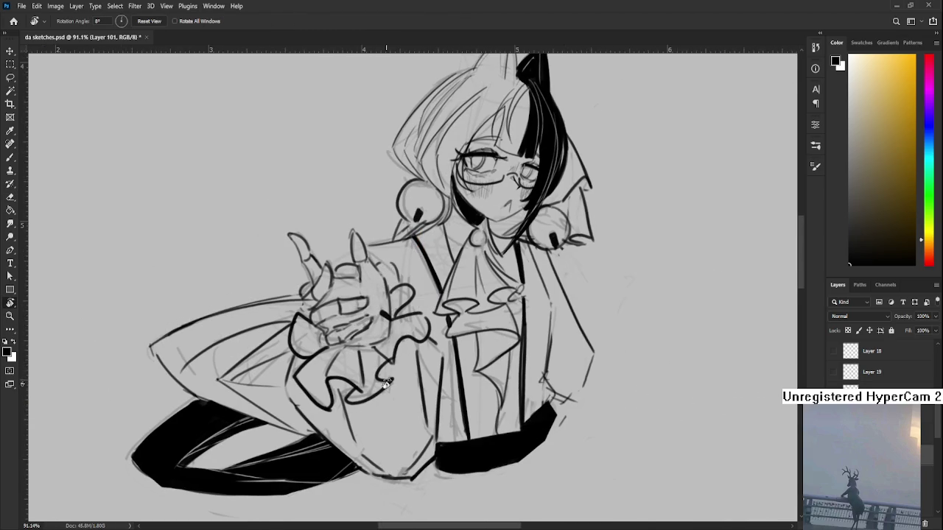
scroll(386, 384, down, 3)
scroll(383, 368, down, 3)
scroll(372, 309, up, 2)
scroll(368, 293, up, 3)
drag(368, 293, 379, 308)
key(e)
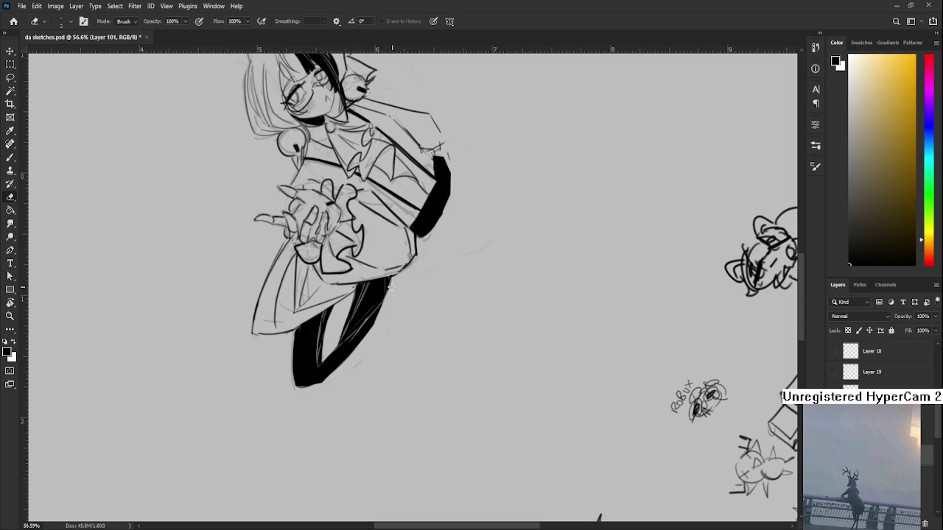
mouse_move(400, 255)
mouse_down()
mouse_move(396, 270)
mouse_move(447, 294)
mouse_up()
key(r)
scroll(447, 294, down, 5)
scroll(451, 236, up, 5)
scroll(388, 228, down, 2)
scroll(437, 316, down, 2)
scroll(437, 315, down, 2)
scroll(437, 316, up, 3)
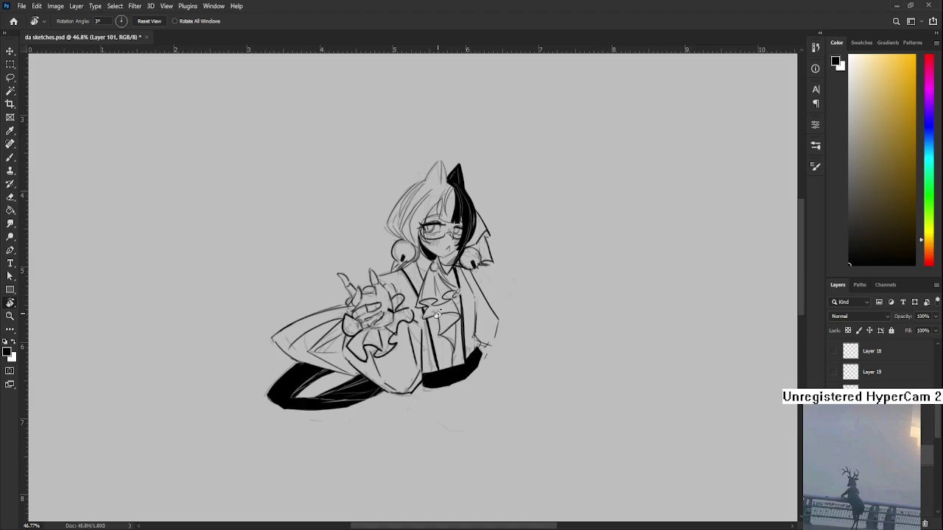
scroll(436, 316, up, 2)
scroll(437, 316, down, 3)
scroll(759, 408, up, 3)
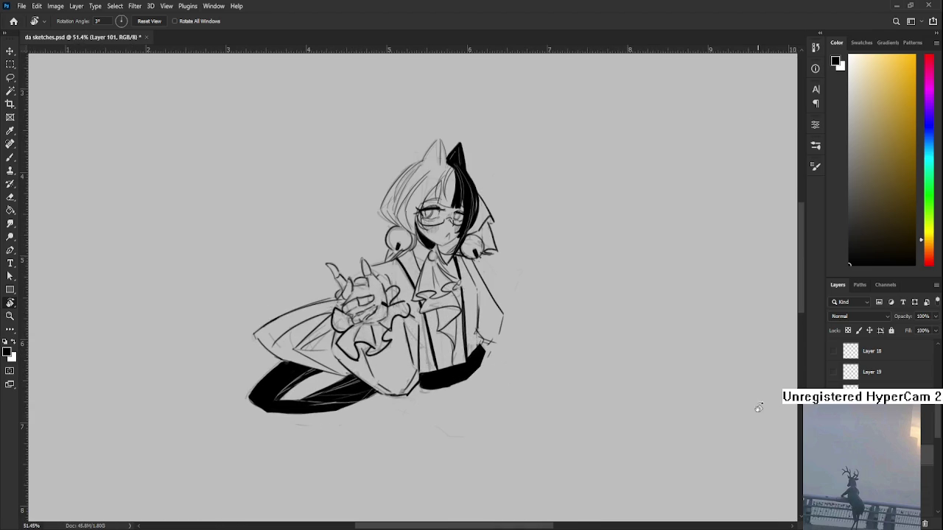
key(e)
key(alt+bracketleft)
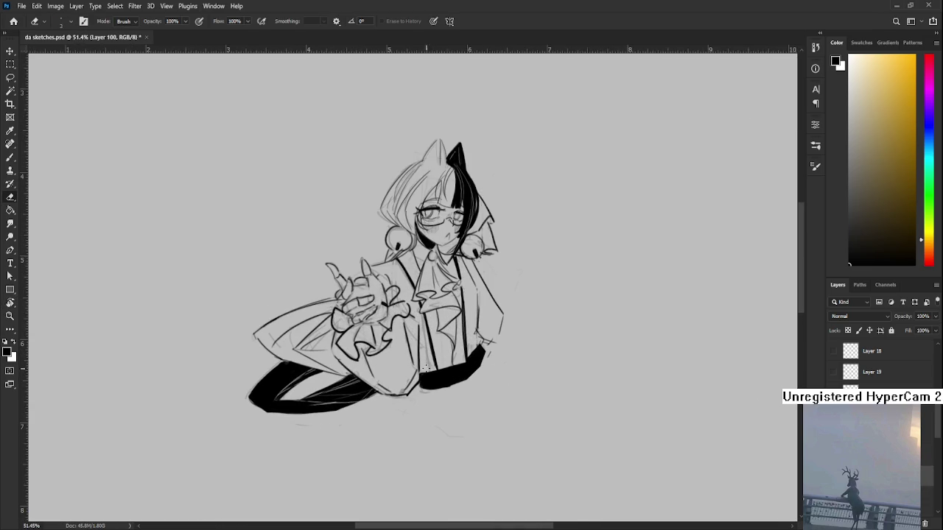
mouse_move(425, 368)
mouse_down()
mouse_move(464, 361)
mouse_move(473, 378)
mouse_up()
mouse_move(473, 378)
mouse_down()
mouse_move(458, 395)
mouse_move(446, 313)
mouse_up()
Save da sketches.psd and reset the view upright, zoomed out
key(ctrl+s)
key(r)
key(Escape)
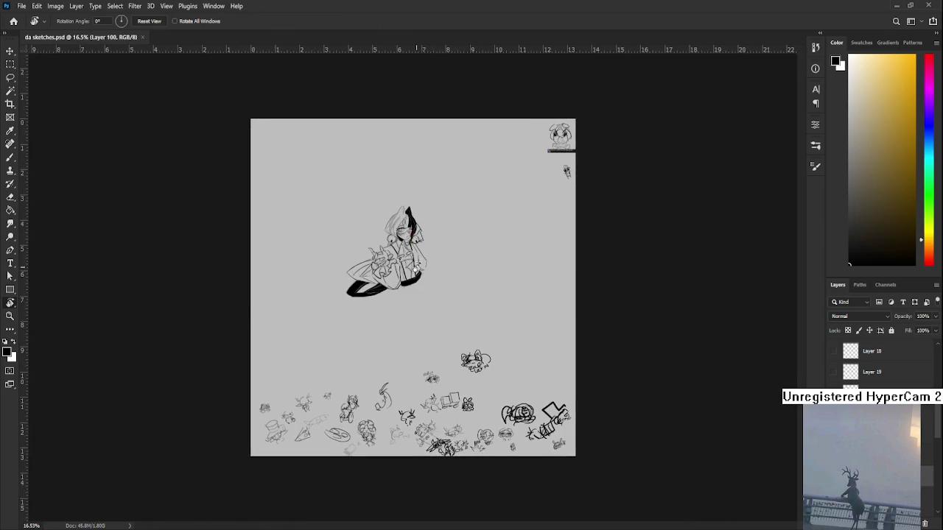
scroll(409, 239, up, 5)
scroll(409, 239, up, 3)
scroll(420, 251, up, 1)
scroll(438, 268, up, 1)
scroll(437, 268, up, 1)
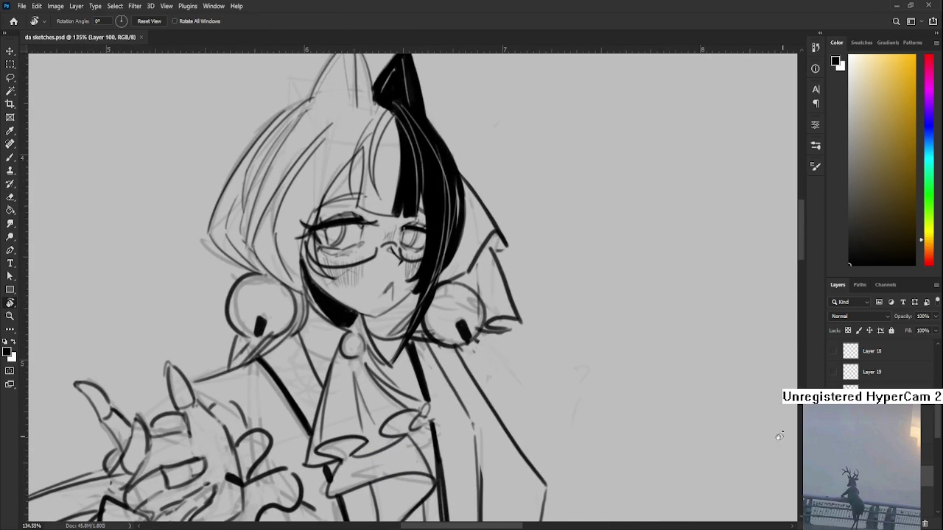
Erase the black mark on the right hair bell and the stray pixels beside the figure
key(e)
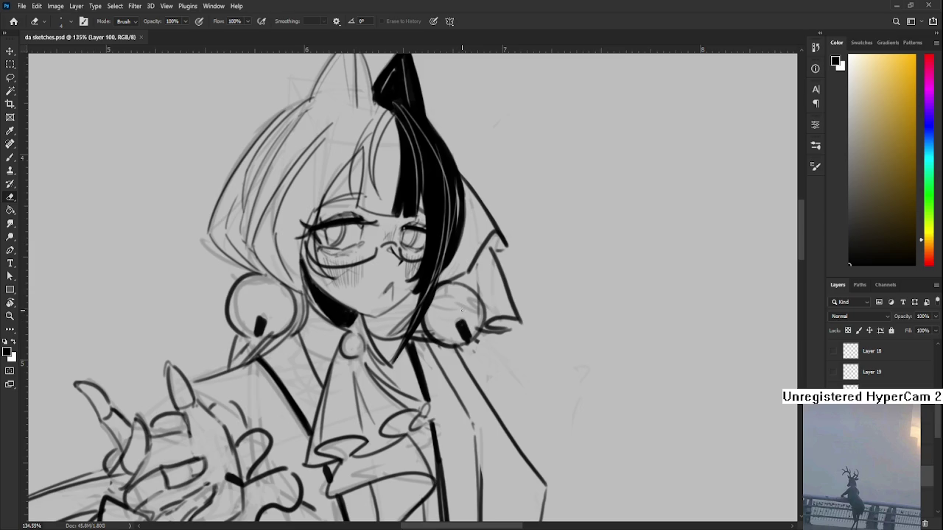
mouse_move(460, 327)
mouse_down()
mouse_move(466, 339)
mouse_move(450, 333)
mouse_move(449, 344)
mouse_move(454, 327)
mouse_up()
key(b)
key(e)
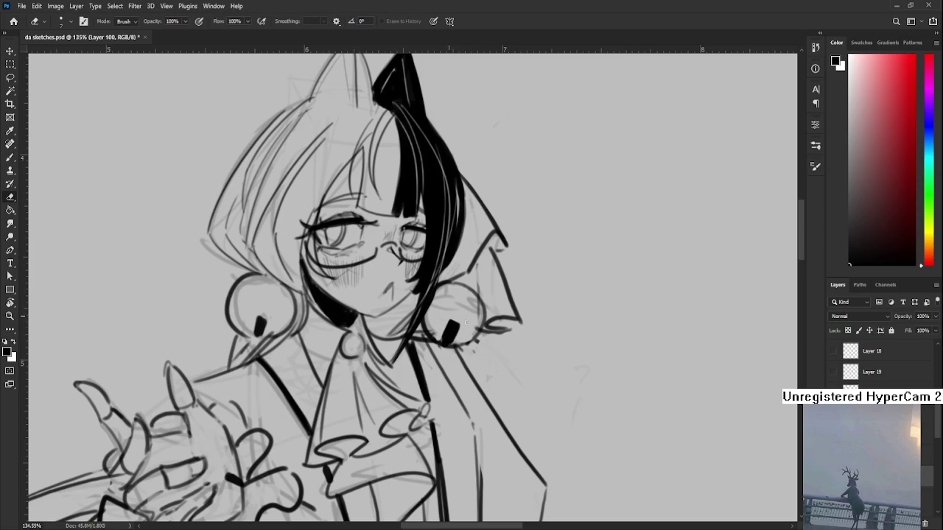
scroll(455, 336, down, 4)
scroll(452, 335, up, 1)
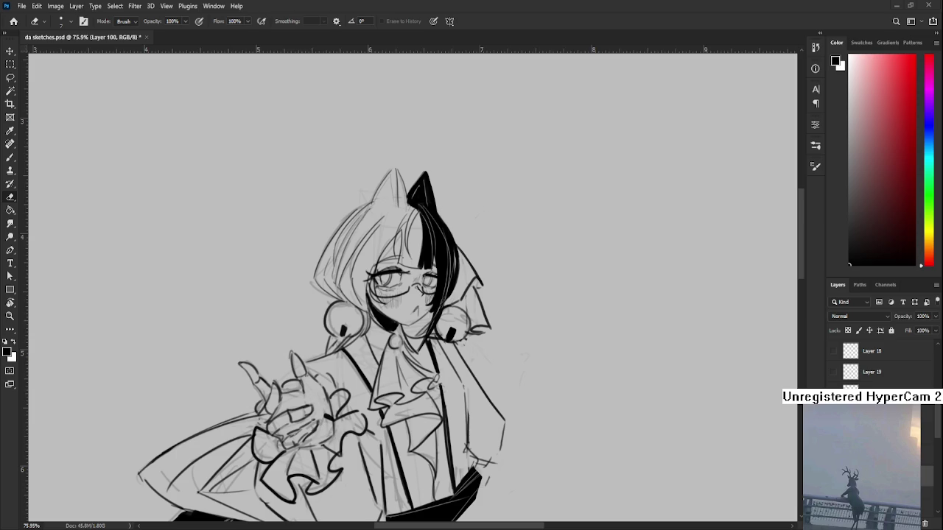
drag(430, 310, 438, 317)
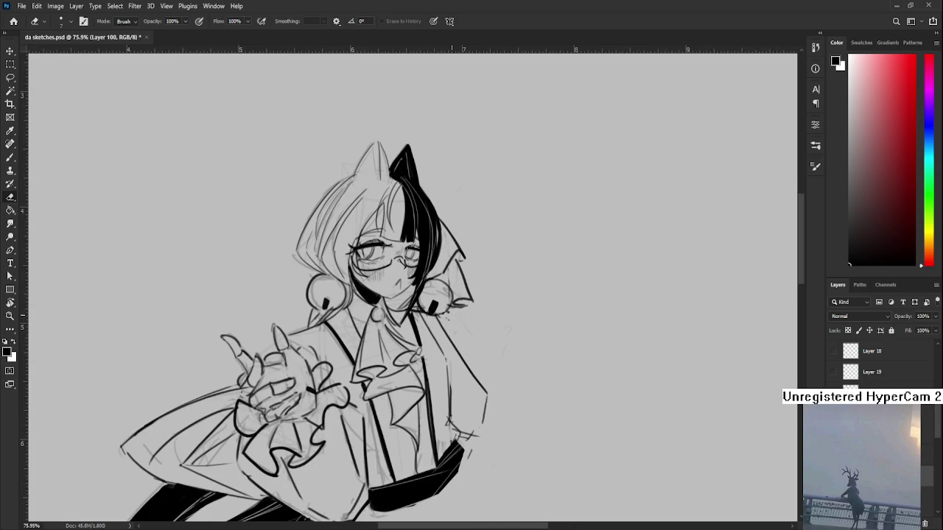
drag(443, 312, 436, 317)
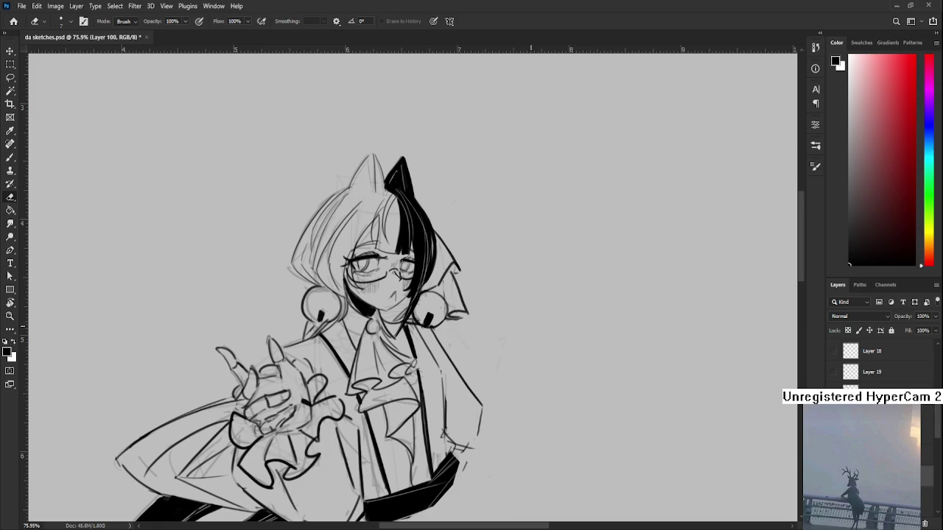
Erase the oversized mark beside the right bell and redraw it smaller
scroll(431, 328, down, 3)
scroll(431, 328, up, 3)
key(b)
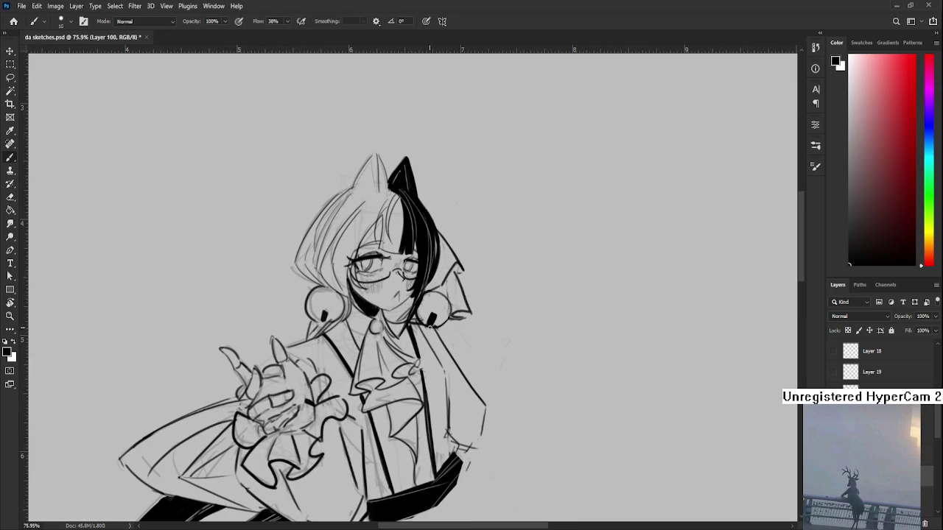
key(e)
mouse_move(446, 326)
mouse_down()
mouse_move(442, 338)
mouse_move(469, 313)
mouse_move(457, 318)
mouse_up()
key(b)
key(e)
key(b)
Erase faint sketch lines in the hair
scroll(515, 158, up, 2)
scroll(516, 159, up, 2)
scroll(516, 158, up, 2)
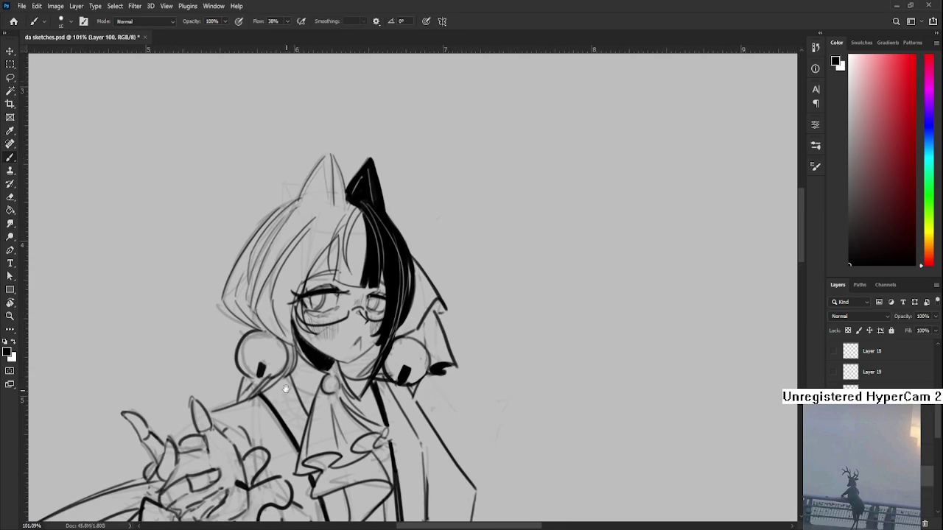
key(e)
drag(272, 298, 281, 311)
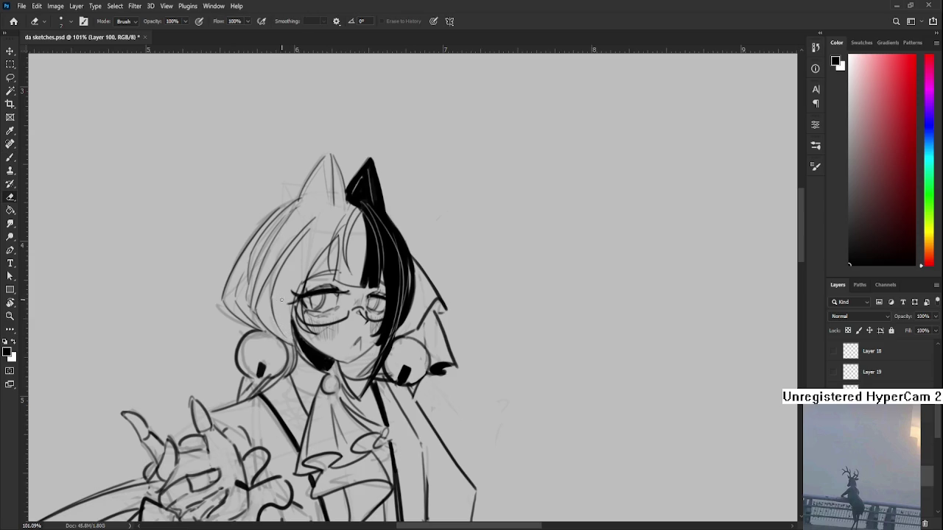
Draw a bold line along the left hair, redrawing it and erasing its upper part
key(b)
drag(294, 211, 249, 286)
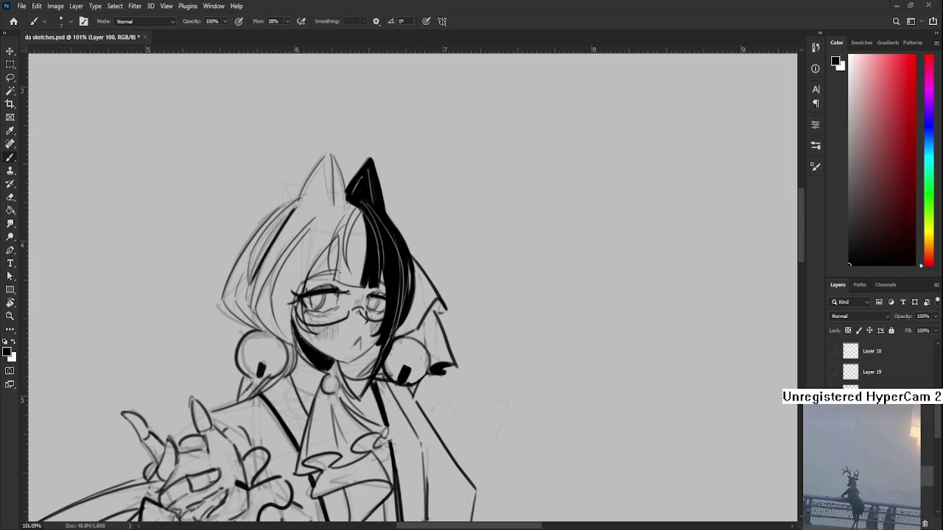
key(ctrl+z)
drag(294, 207, 249, 303)
key(ctrl+z)
key(ctrl+shift+z)
key(e)
drag(298, 206, 251, 312)
Add another short bold stroke along the left hair lock, trimming its top
key(b)
key(e)
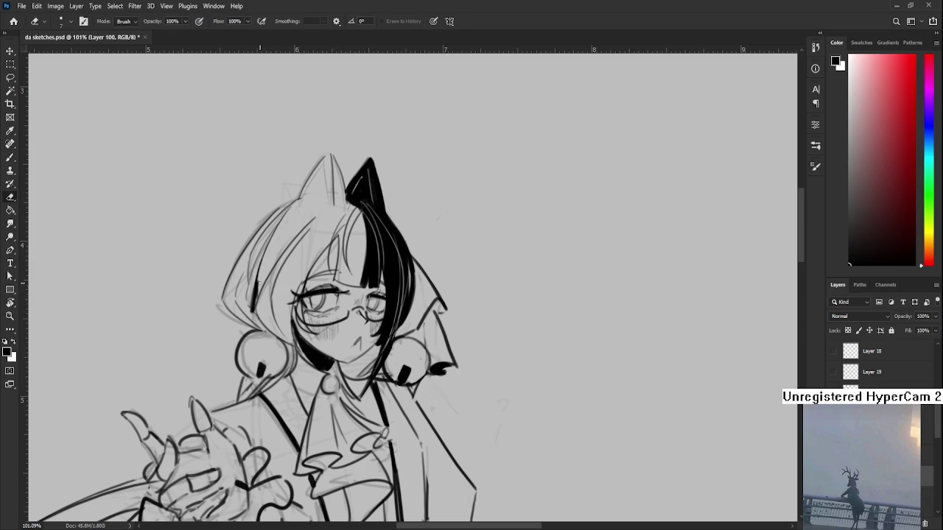
key(b)
drag(331, 205, 255, 306)
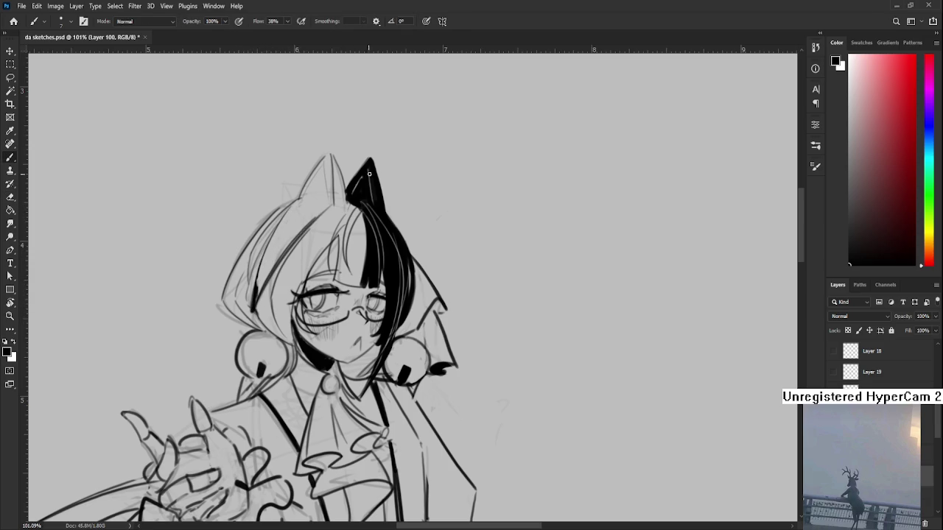
key(e)
drag(330, 205, 274, 274)
key(b)
mouse_move(307, 232)
mouse_down()
mouse_move(272, 291)
mouse_move(302, 233)
mouse_move(326, 229)
mouse_up()
key(e)
key(ctrl+minus)
key(ctrl+minus)
key(ctrl+minus)
key(ctrl+minus)
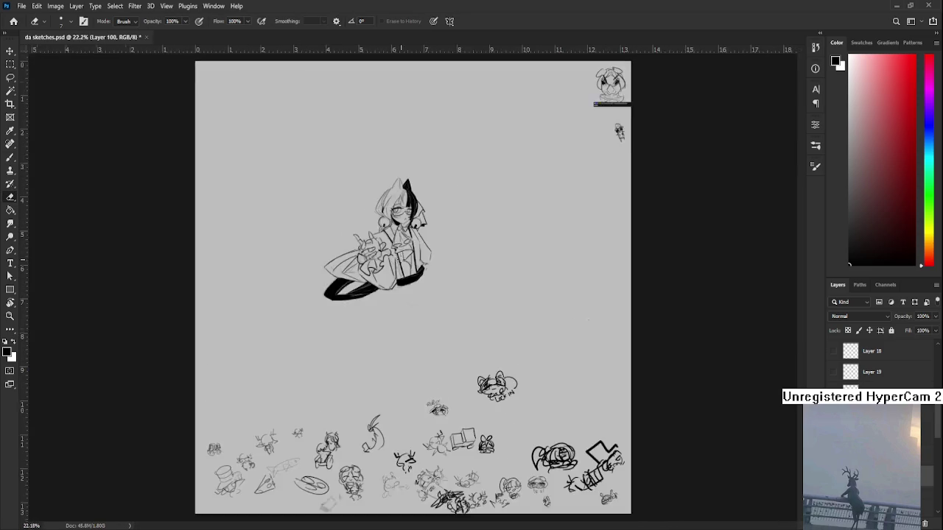
key(ctrl+minus)
key(ctrl+minus)
Fit the canvas in the window, rotate the view, then reset it upright and recentre the figure
key(ctrl+0)
scroll(398, 217, up, 5)
key(r)
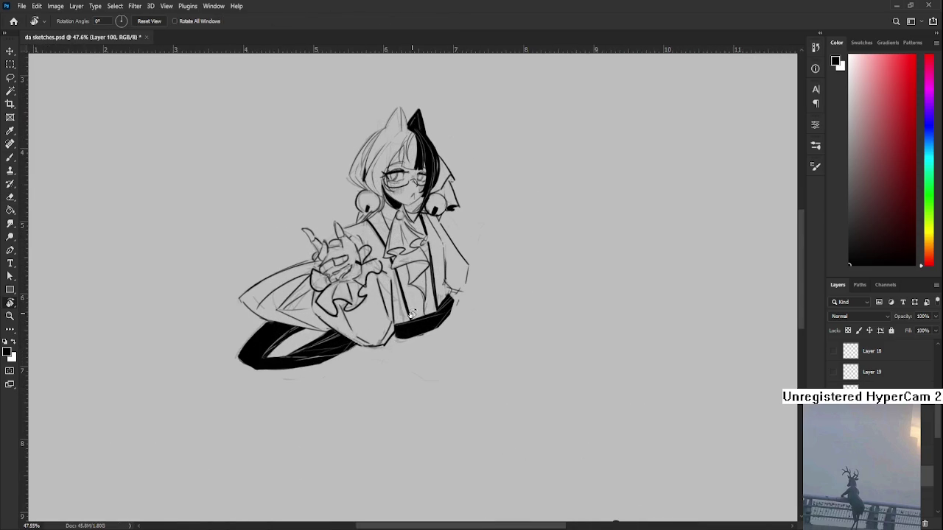
scroll(388, 345, up, 2)
scroll(387, 345, up, 3)
scroll(387, 344, up, 2)
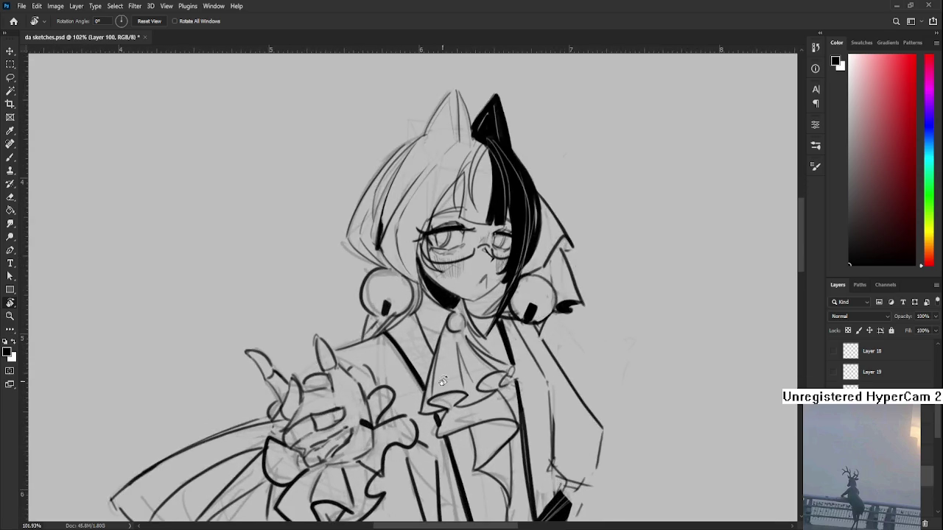
drag(476, 464, 318, 450)
key(Escape)
scroll(462, 449, down, 2)
scroll(463, 449, down, 2)
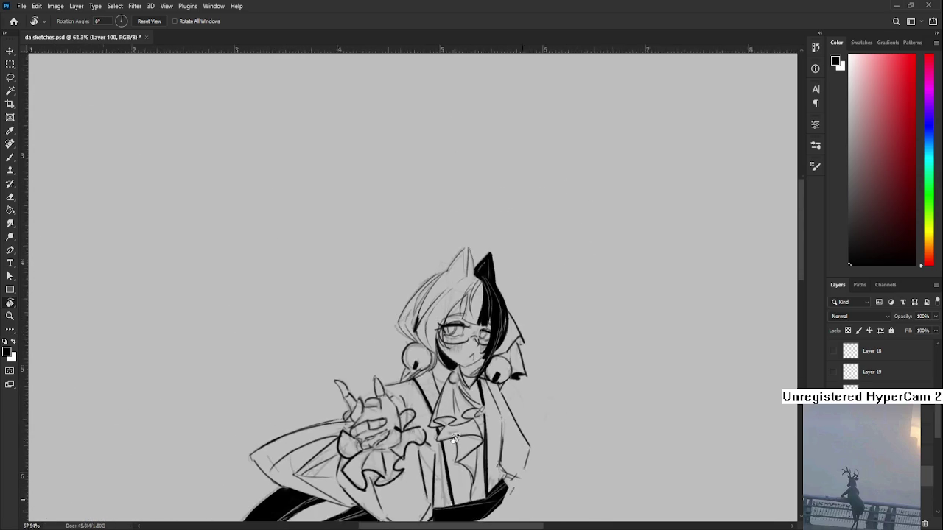
drag(463, 450, 442, 382)
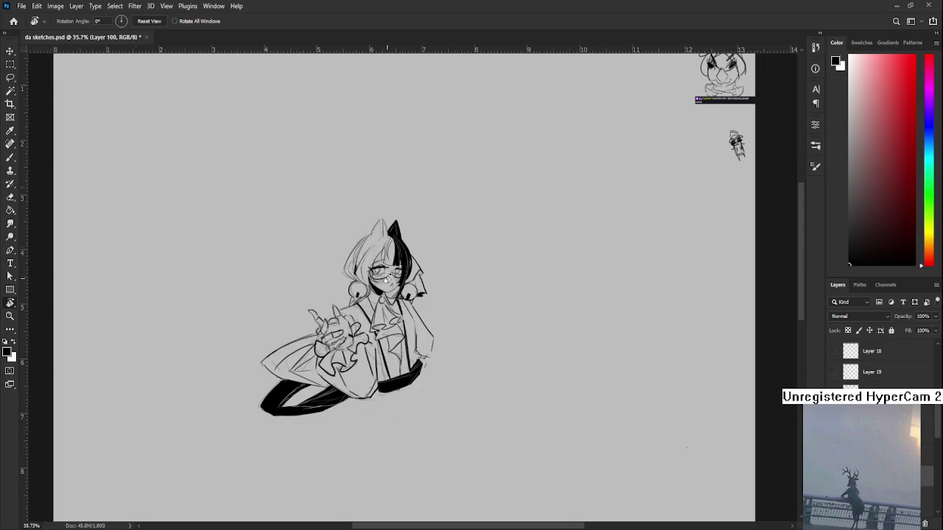
Switch to the Eraser and adjust the zoom and framing around the figure
scroll(396, 280, up, 3)
key(e)
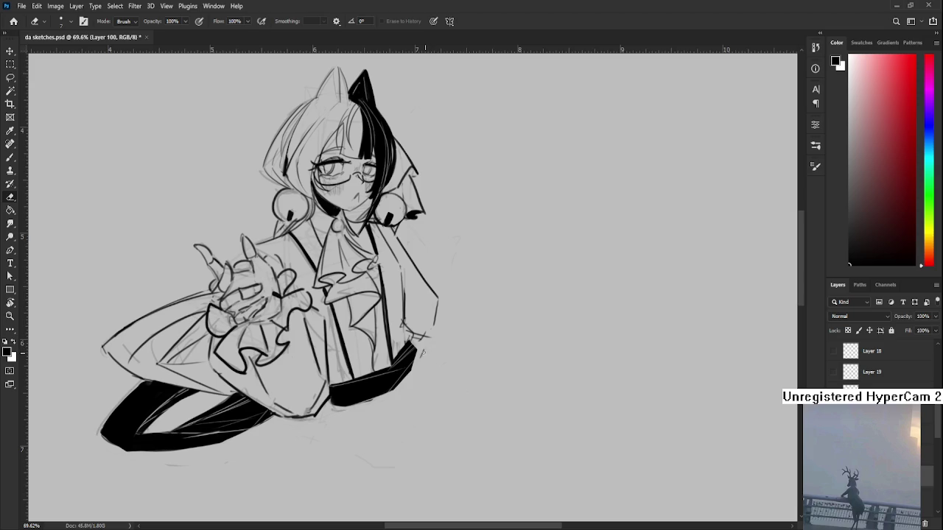
scroll(418, 251, down, 3)
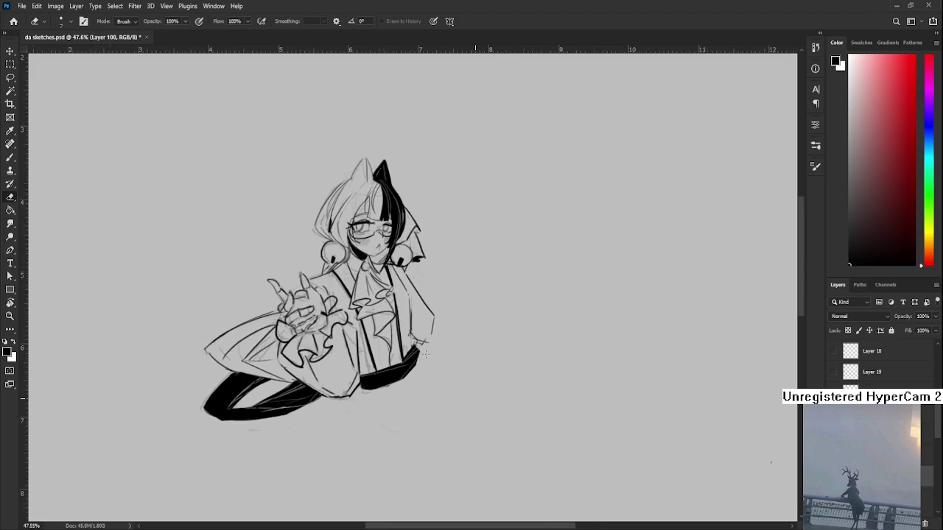
scroll(395, 250, up, 3)
drag(330, 343, 316, 372)
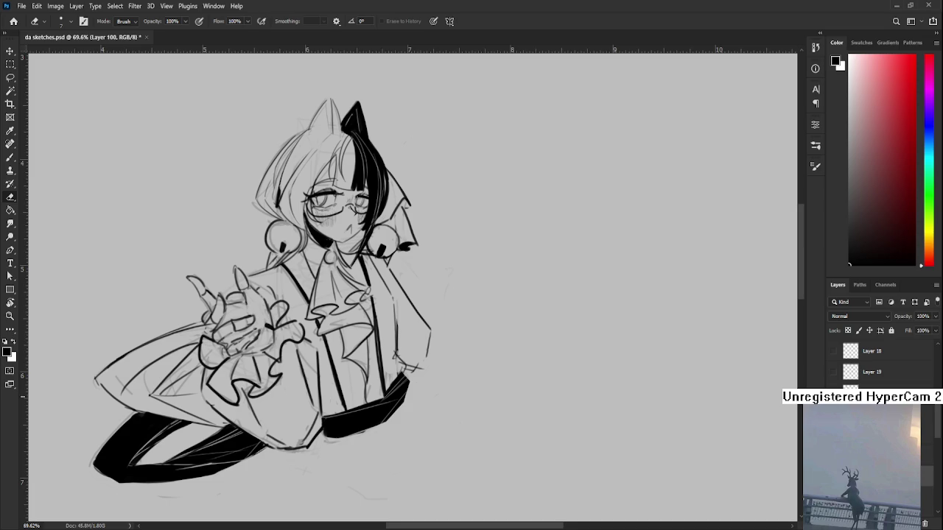
scroll(416, 354, down, 2)
scroll(416, 353, down, 1)
scroll(416, 354, down, 2)
scroll(416, 354, down, 1)
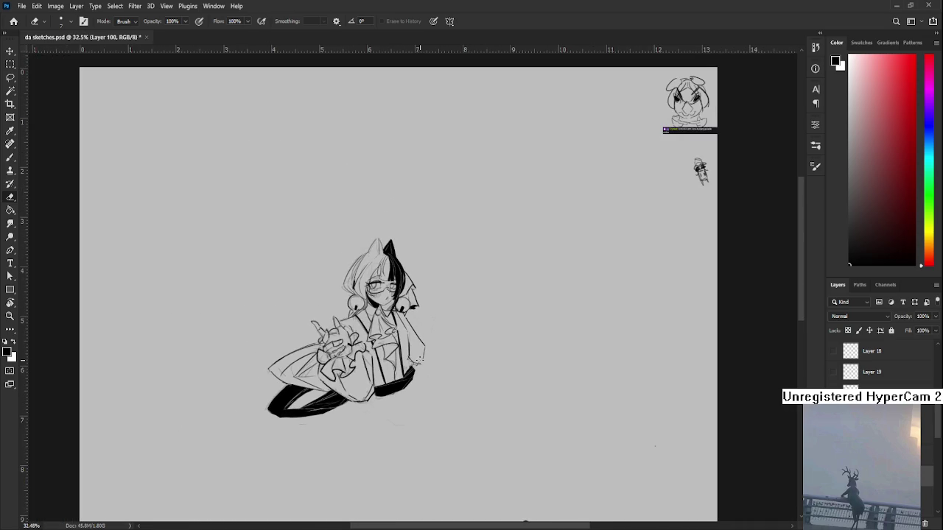
scroll(413, 331, down, 1)
scroll(412, 331, down, 2)
scroll(413, 332, up, 1)
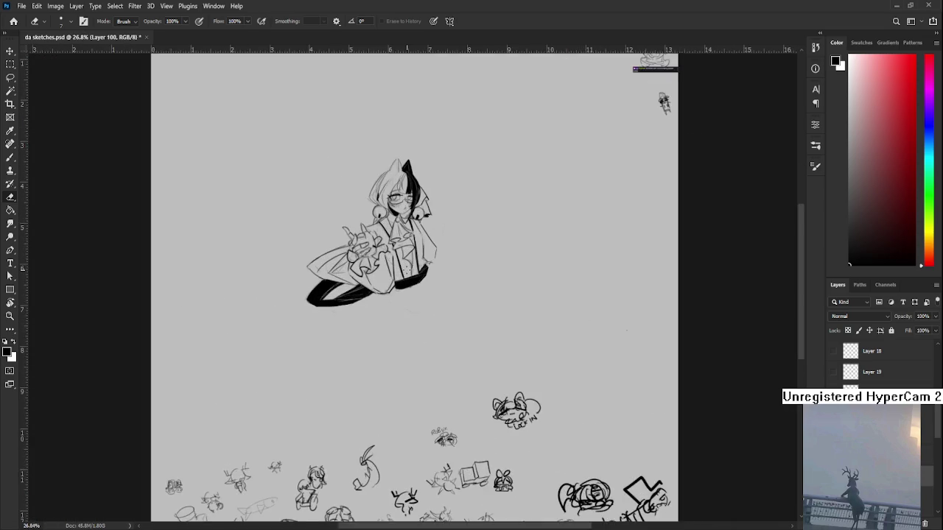
scroll(412, 331, up, 2)
scroll(407, 268, up, 3)
scroll(617, 510, down, 1)
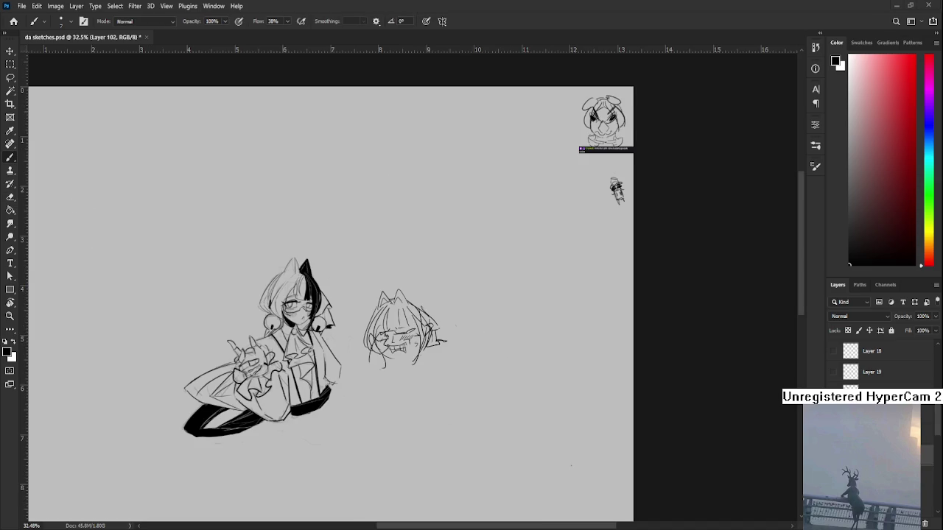
Sketch two oval eye shapes left of the figure, redoing the first stroke once
scroll(325, 316, up, 2)
drag(324, 316, 547, 337)
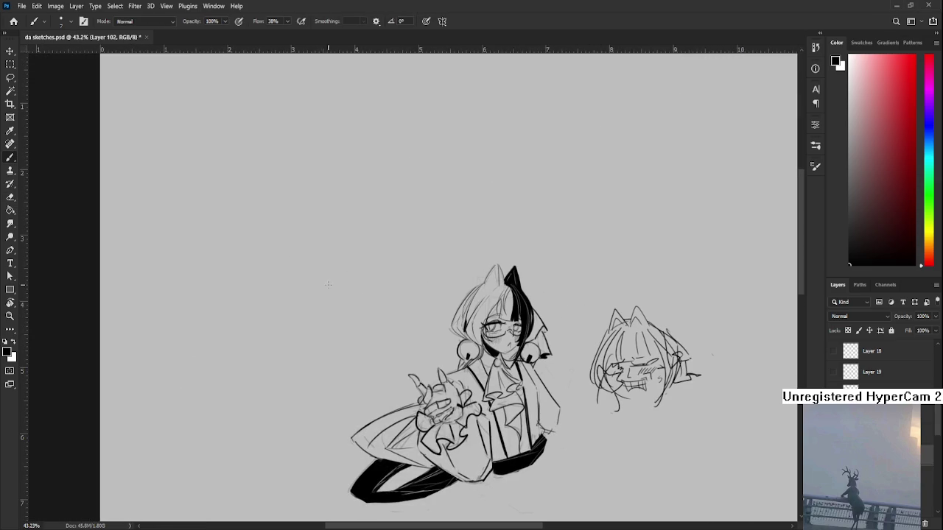
mouse_move(295, 293)
mouse_down()
mouse_move(343, 277)
mouse_move(328, 312)
mouse_move(343, 282)
mouse_move(379, 277)
mouse_move(372, 302)
mouse_move(318, 280)
mouse_move(344, 277)
mouse_move(326, 313)
mouse_move(343, 282)
mouse_move(379, 277)
mouse_move(372, 302)
mouse_move(382, 278)
mouse_up()
key(ctrl+z)
key(ctrl+z)
key(ctrl+z)
key(ctrl+z)
key(ctrl+z)
drag(339, 305, 346, 296)
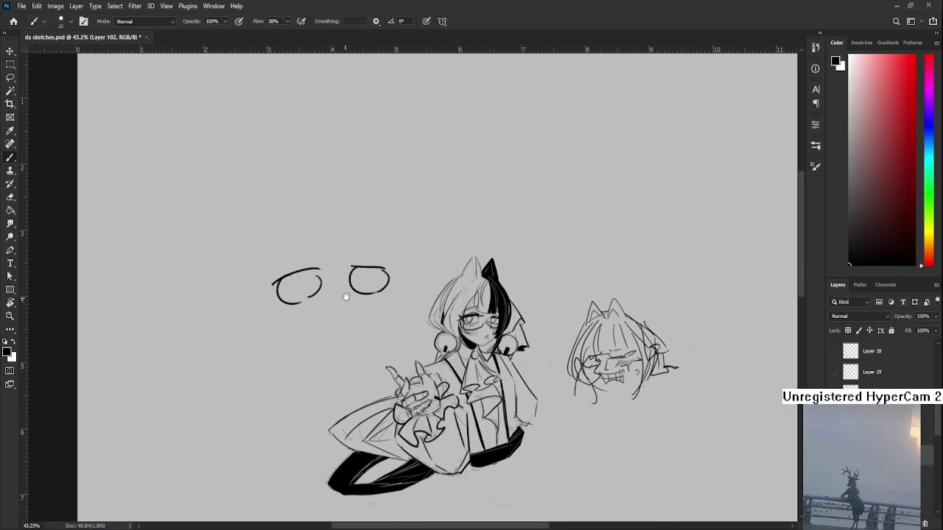